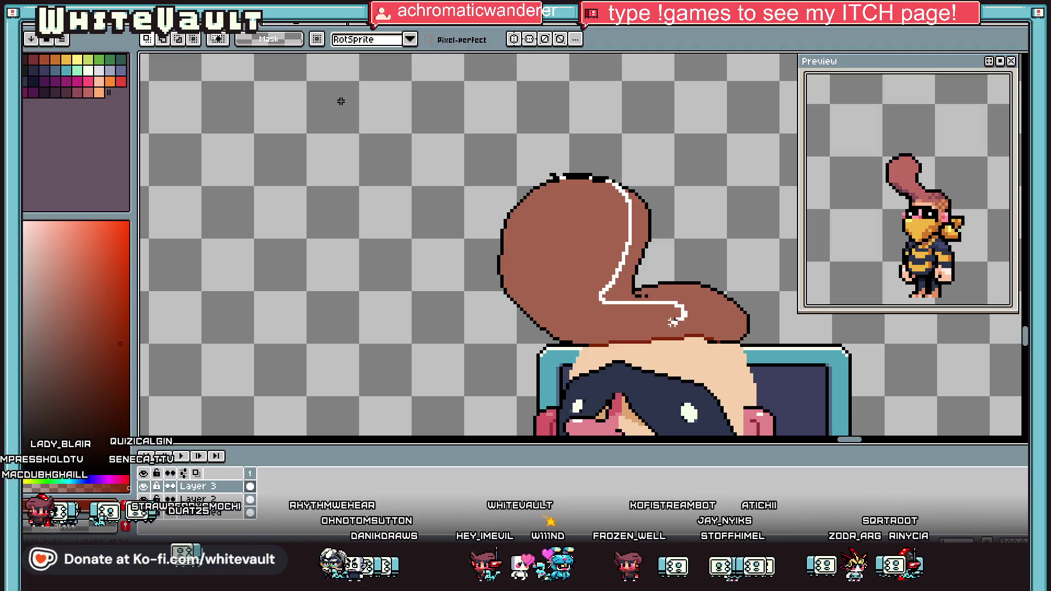
Lasso the worm's right side, bucket-fill it with darker brown, then deselect.
{"action": "mouse_move", "coordinate": [429, 270]}
{"action": "left_mouse_down"}
{"action": "mouse_move", "coordinate": [649, 405]}
{"action": "mouse_move", "coordinate": [751, 195]}
{"action": "mouse_move", "coordinate": [520, 132]}
{"action": "mouse_move", "coordinate": [558, 171]}
{"action": "left_mouse_up"}
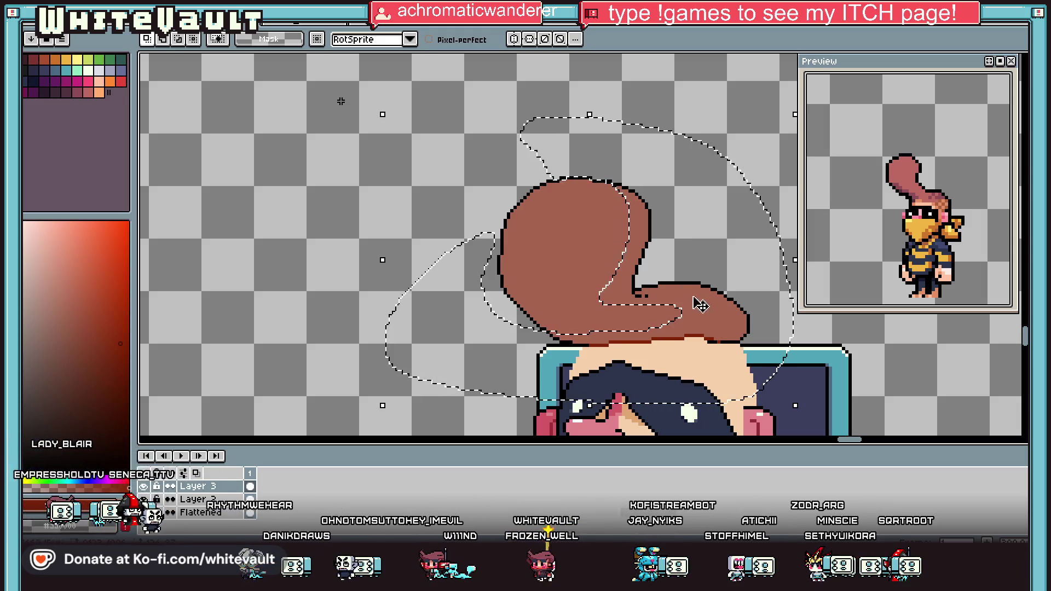
{"action": "key", "text": "b"}
{"action": "key", "text": "g"}
{"action": "left_click", "coordinate": [716, 319]}
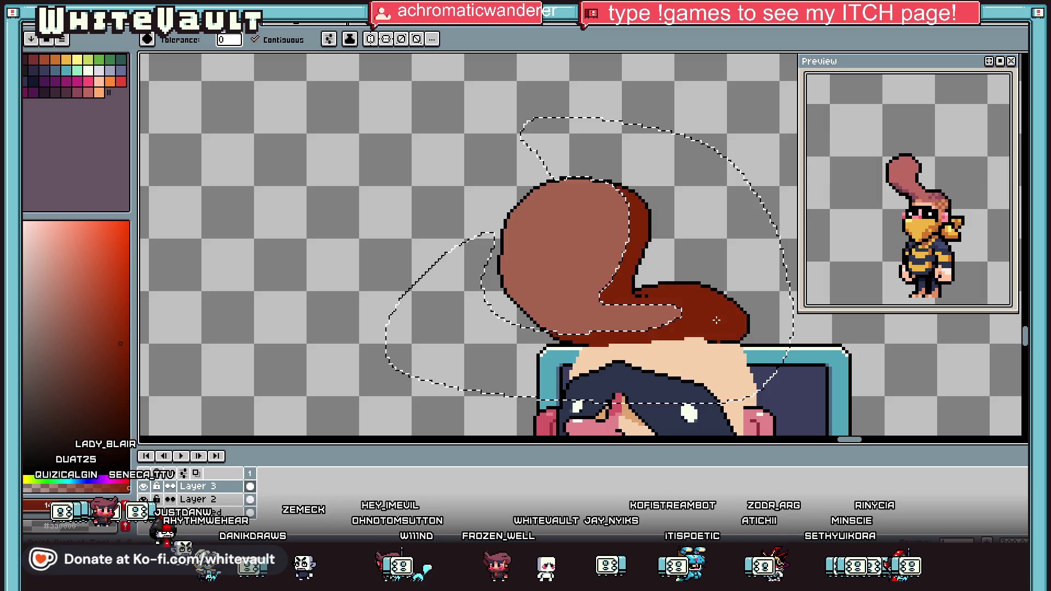
{"action": "key", "text": "ctrl+shift+a"}
{"action": "scroll", "coordinate": [714, 319], "scroll_direction": "down", "scroll_amount": 2}
{"action": "scroll", "coordinate": [713, 320], "scroll_direction": "up", "scroll_amount": 1}
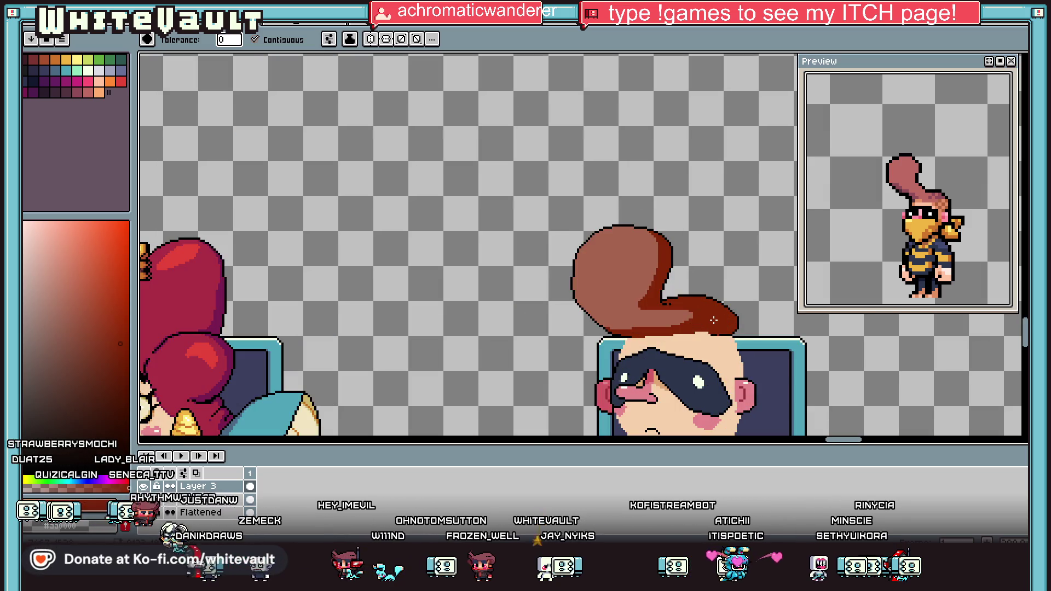
Draw a dark line across the worm's lower head and fill the area beneath it.
{"action": "scroll", "coordinate": [629, 306], "scroll_direction": "up", "scroll_amount": 2}
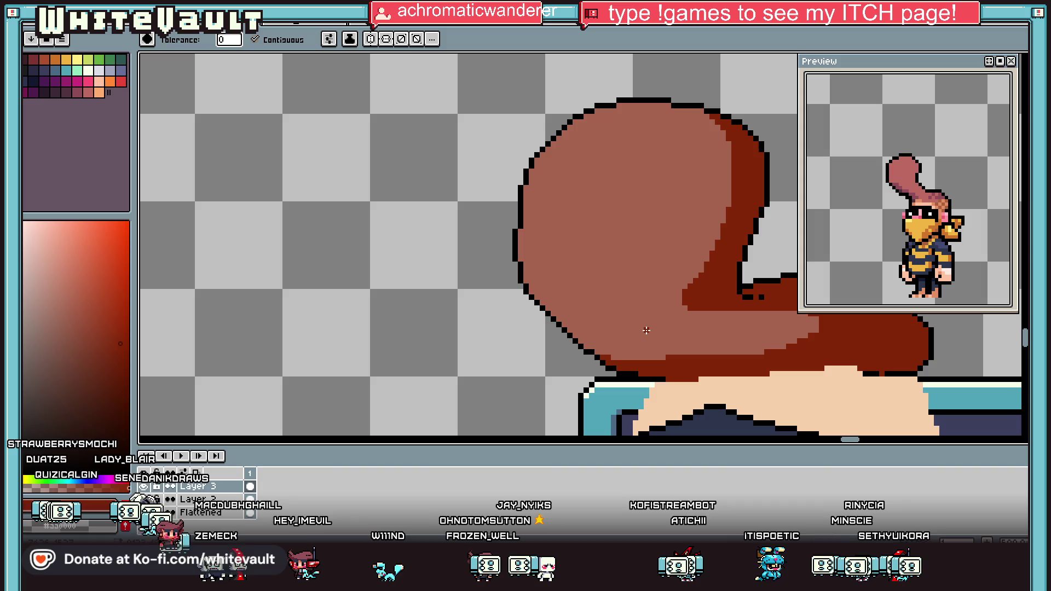
{"action": "key", "text": "i"}
{"action": "key", "text": "b"}
{"action": "scroll", "coordinate": [682, 308], "scroll_direction": "up", "scroll_amount": 1}
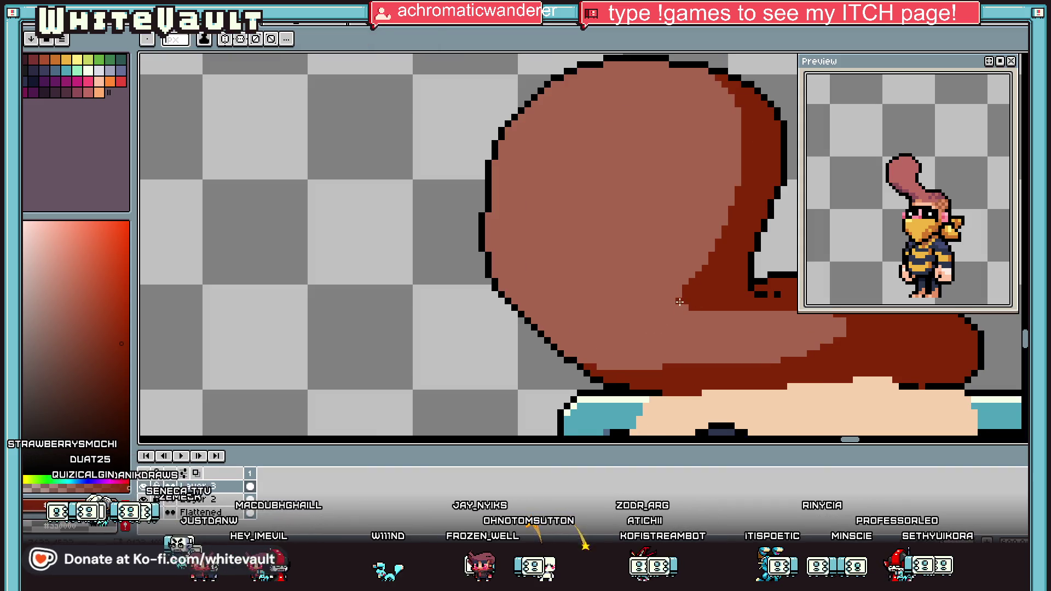
{"action": "mouse_move", "coordinate": [679, 301]}
{"action": "left_mouse_down"}
{"action": "mouse_move", "coordinate": [537, 318]}
{"action": "mouse_move", "coordinate": [505, 294]}
{"action": "left_mouse_up"}
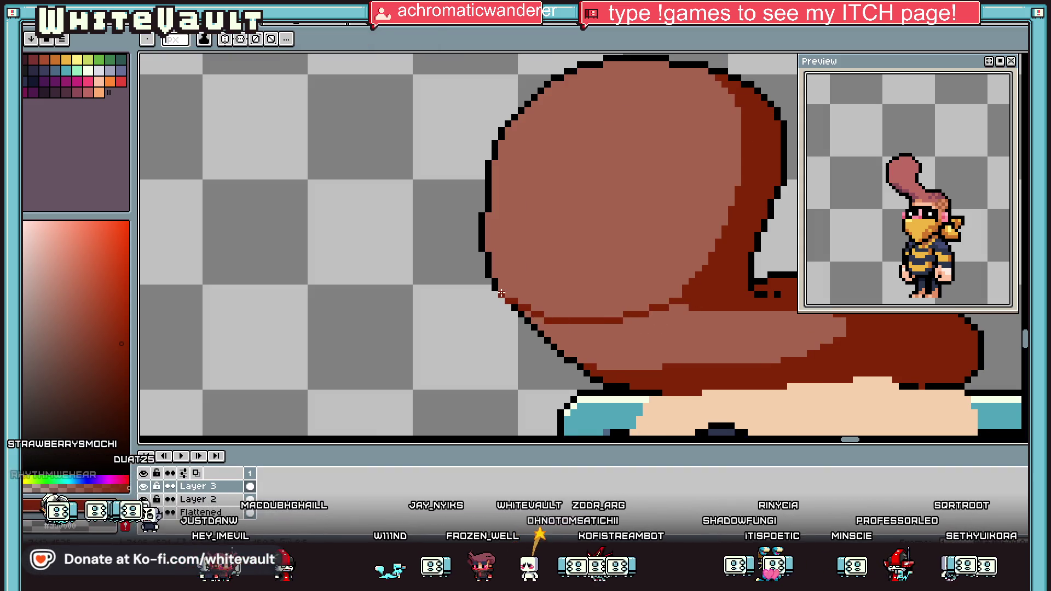
{"action": "key", "text": "g"}
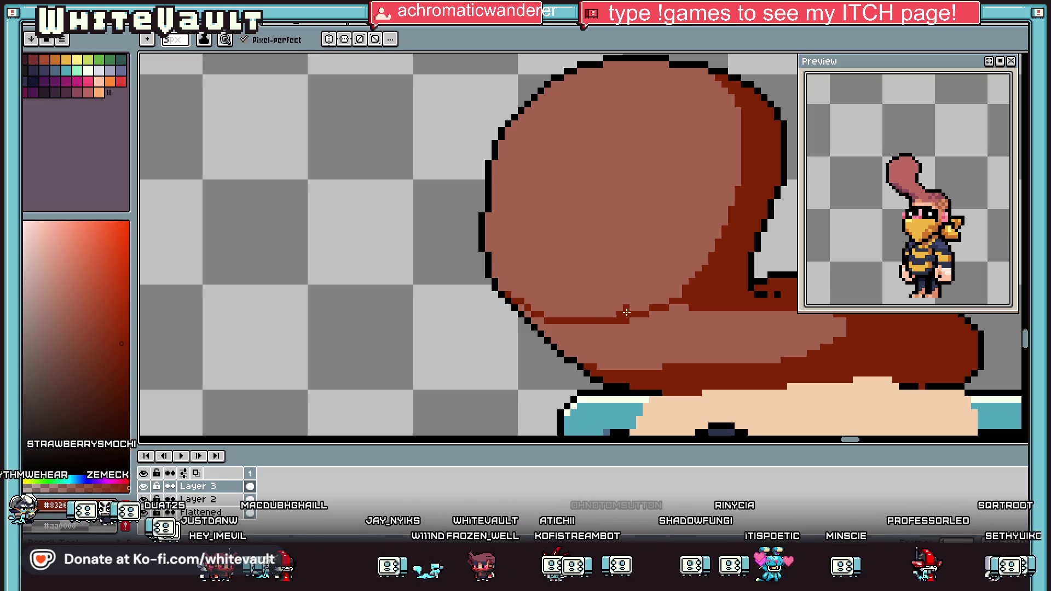
{"action": "left_click", "coordinate": [708, 340]}
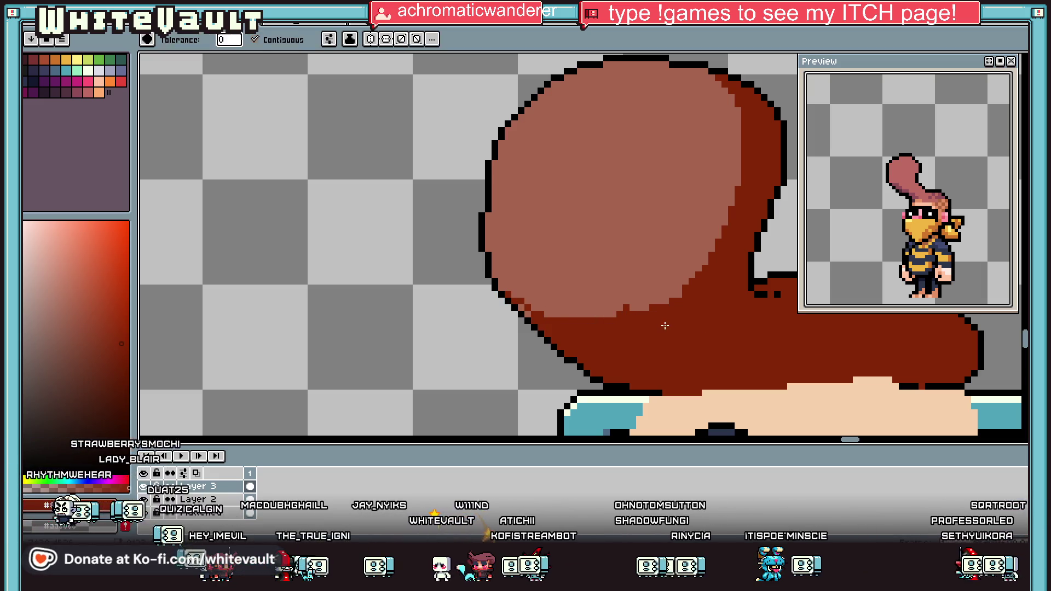
Place the worm's black eye pixel and draw its flat mouth line.
{"action": "key", "text": "b"}
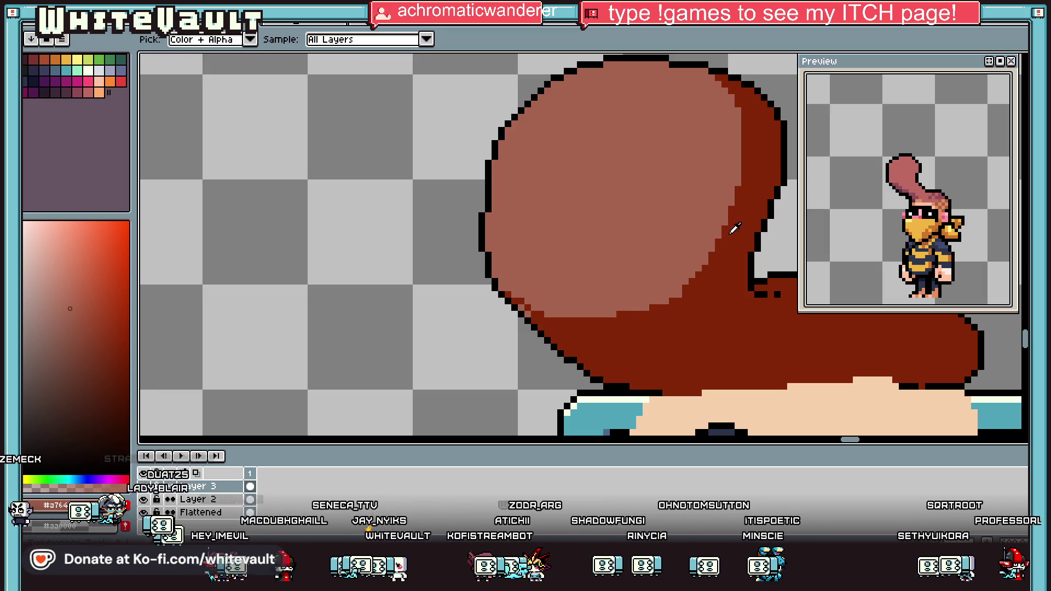
{"action": "left_click", "coordinate": [756, 285], "text": "alt"}
{"action": "scroll", "coordinate": [522, 189], "scroll_direction": "up", "scroll_amount": 3}
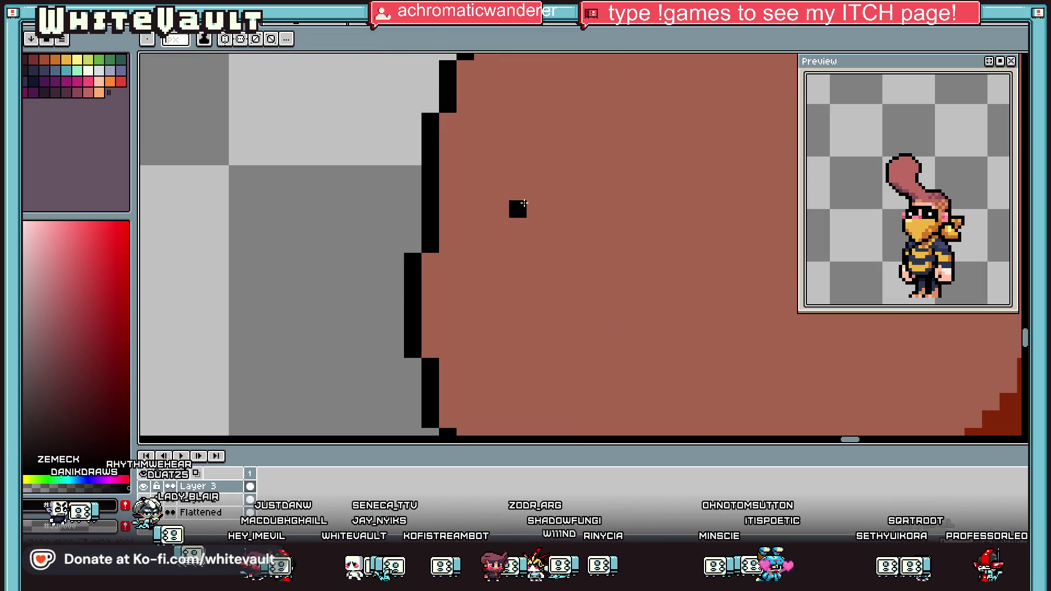
{"action": "left_click", "coordinate": [513, 204]}
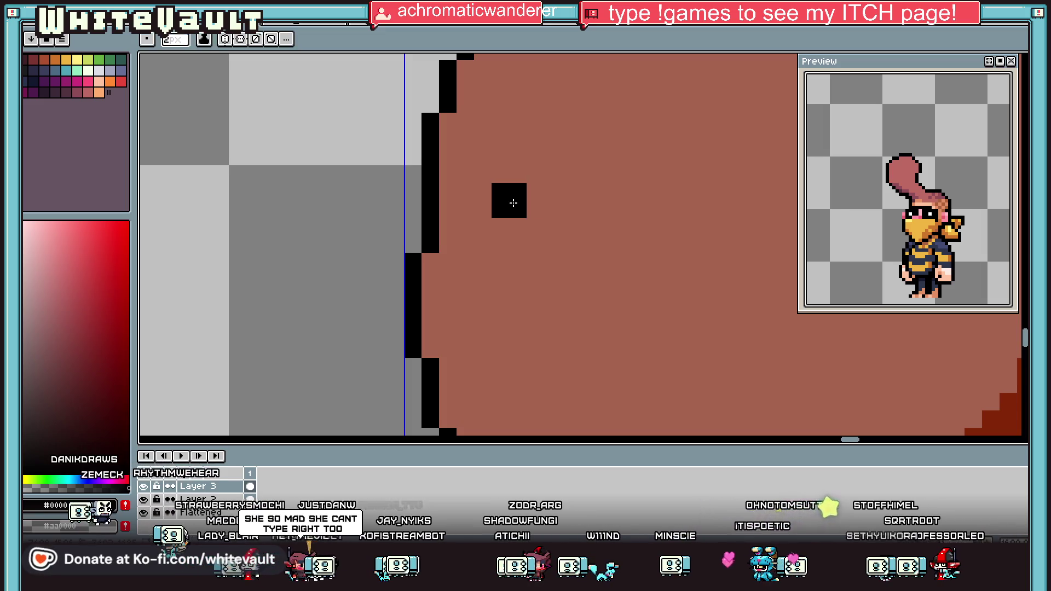
{"action": "scroll", "coordinate": [507, 199], "scroll_direction": "down", "scroll_amount": 2}
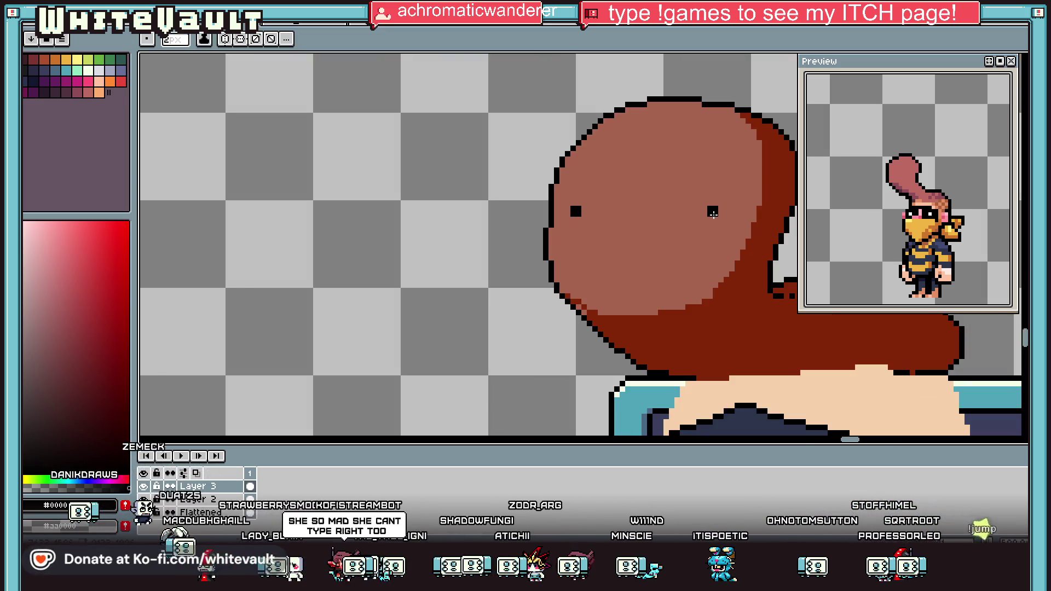
{"action": "mouse_move", "coordinate": [590, 238]}
{"action": "left_mouse_down"}
{"action": "mouse_move", "coordinate": [596, 245]}
{"action": "mouse_move", "coordinate": [591, 228]}
{"action": "mouse_move", "coordinate": [722, 234]}
{"action": "left_mouse_up"}
{"action": "scroll", "coordinate": [595, 242], "scroll_direction": "up", "scroll_amount": 1}
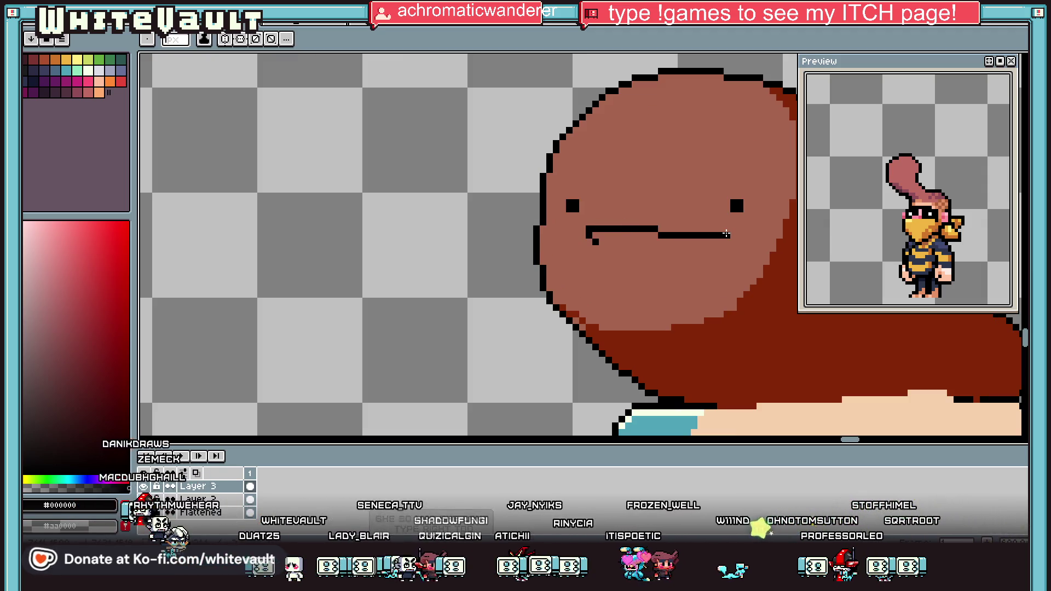
{"action": "scroll", "coordinate": [726, 234], "scroll_direction": "down", "scroll_amount": 2}
{"action": "scroll", "coordinate": [752, 235], "scroll_direction": "up", "scroll_amount": 1}
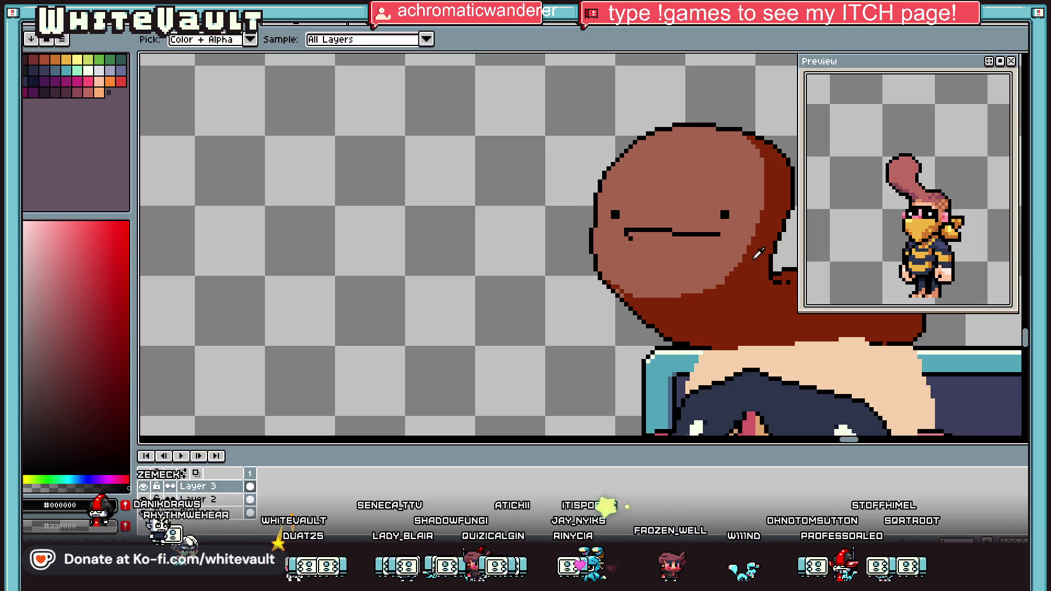
Pick dark brown #832608 and shade under the worm's mouth.
{"action": "left_click", "coordinate": [761, 241], "text": "alt"}
{"action": "scroll", "coordinate": [727, 234], "scroll_direction": "up", "scroll_amount": 2}
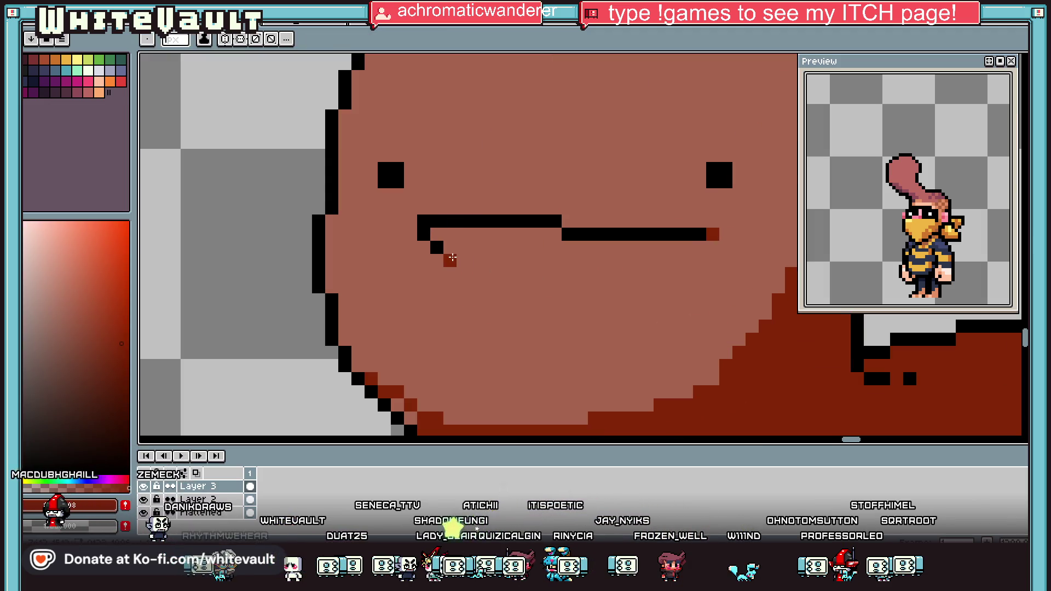
{"action": "left_click_drag", "start_coordinate": [476, 259], "coordinate": [521, 260]}
{"action": "scroll", "coordinate": [521, 261], "scroll_direction": "down", "scroll_amount": 2}
{"action": "scroll", "coordinate": [607, 266], "scroll_direction": "down", "scroll_amount": 1}
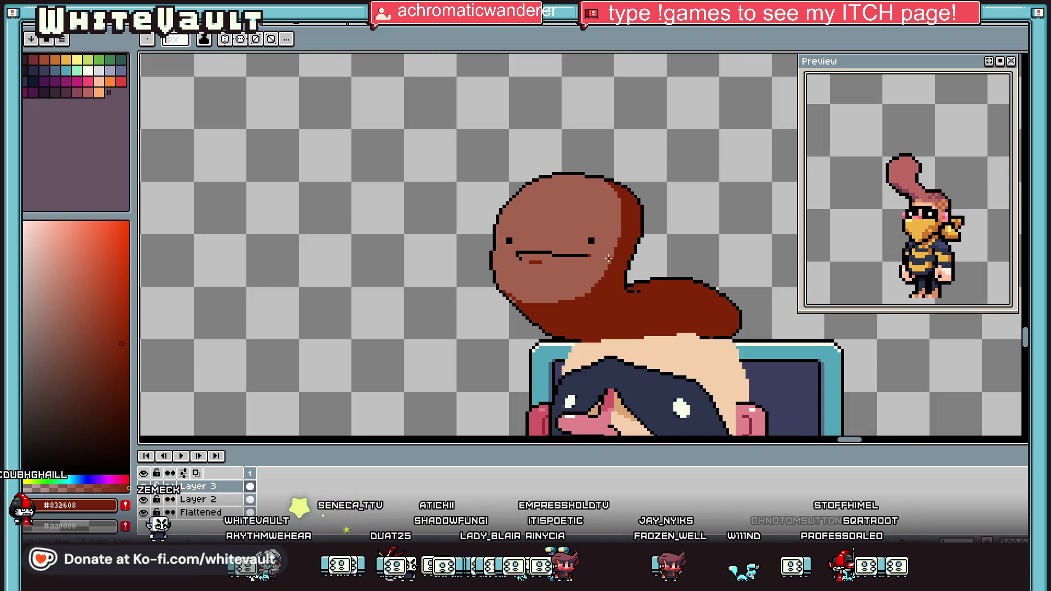
{"action": "scroll", "coordinate": [594, 219], "scroll_direction": "up", "scroll_amount": 2}
{"action": "scroll", "coordinate": [580, 217], "scroll_direction": "up", "scroll_amount": 1}
Add dark-brown brows above the right and left eyes.
{"action": "left_click", "coordinate": [589, 193]}
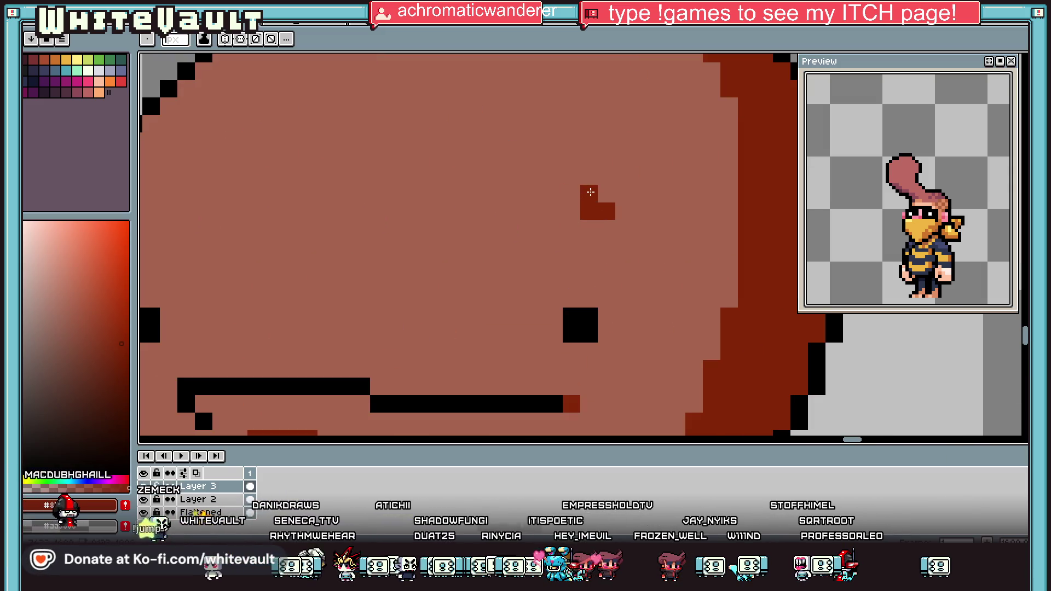
{"action": "scroll", "coordinate": [553, 230], "scroll_direction": "down", "scroll_amount": 2}
{"action": "scroll", "coordinate": [337, 240], "scroll_direction": "up", "scroll_amount": 2}
{"action": "left_click", "coordinate": [352, 230]}
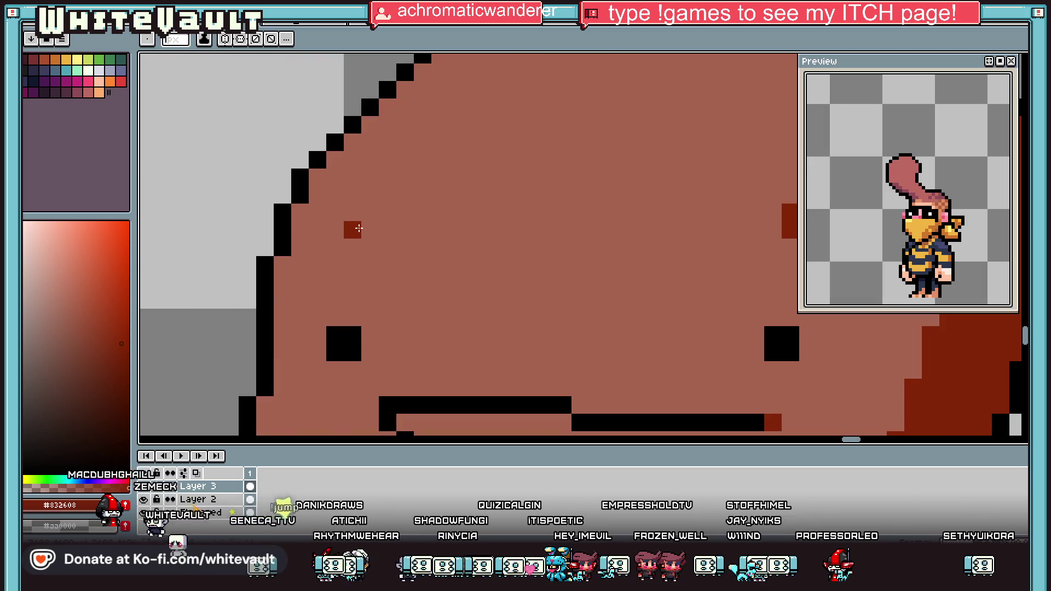
{"action": "left_click_drag", "start_coordinate": [351, 216], "coordinate": [309, 215]}
{"action": "scroll", "coordinate": [420, 269], "scroll_direction": "down", "scroll_amount": 3}
{"action": "scroll", "coordinate": [371, 289], "scroll_direction": "up", "scroll_amount": 1}
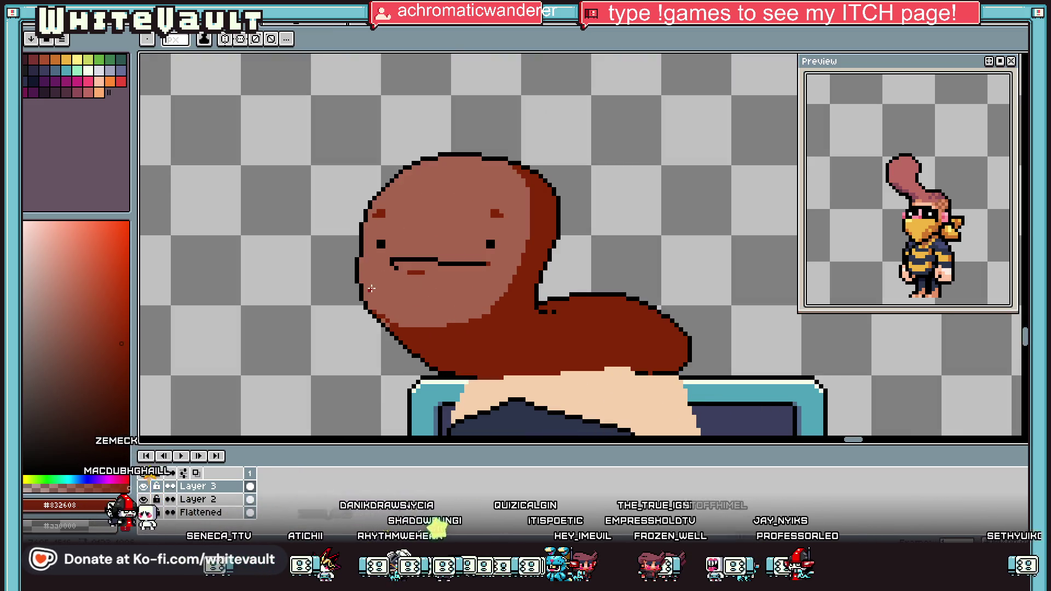
Draw a light-brown highlight line between the eyes and a pixel beside the right eye.
{"action": "key", "text": "i"}
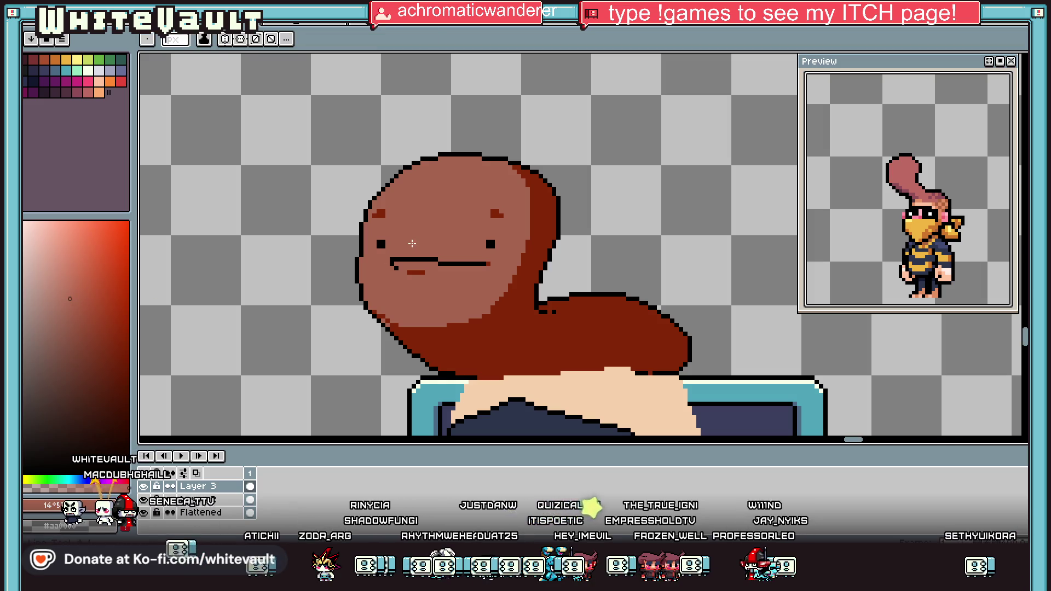
{"action": "scroll", "coordinate": [411, 240], "scroll_direction": "up", "scroll_amount": 1}
{"action": "left_click", "coordinate": [418, 232], "text": "alt"}
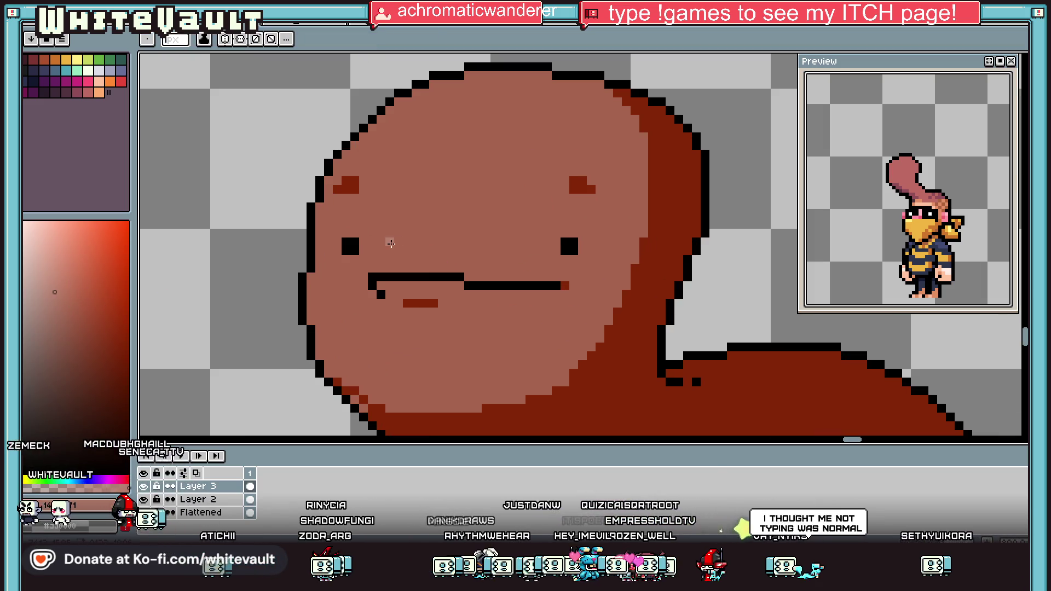
{"action": "left_click_drag", "start_coordinate": [389, 242], "coordinate": [450, 244]}
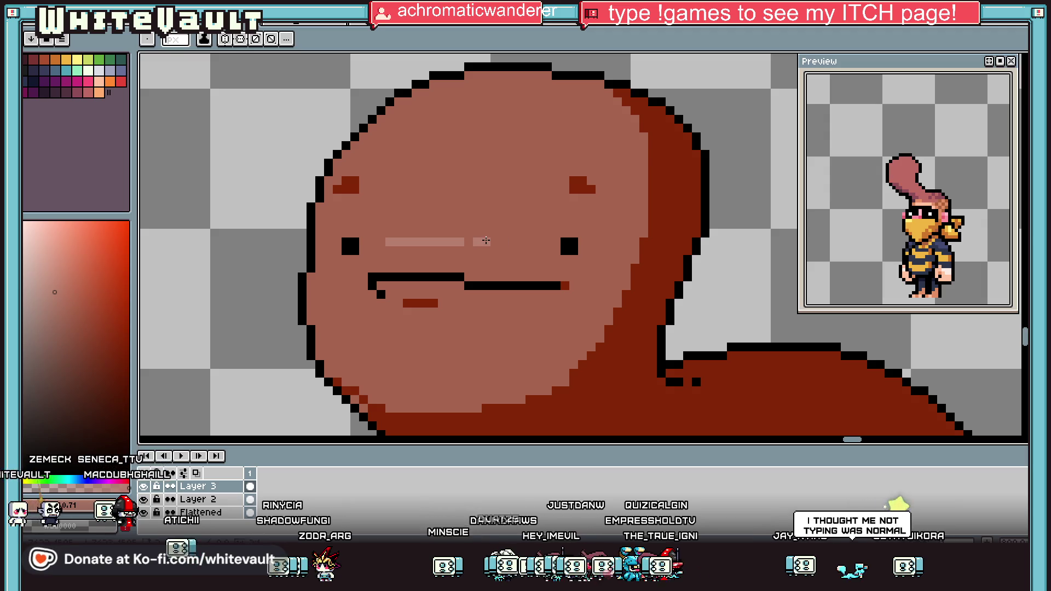
{"action": "scroll", "coordinate": [633, 222], "scroll_direction": "down", "scroll_amount": 3}
{"action": "scroll", "coordinate": [633, 222], "scroll_direction": "up", "scroll_amount": 4}
{"action": "left_click", "coordinate": [570, 265]}
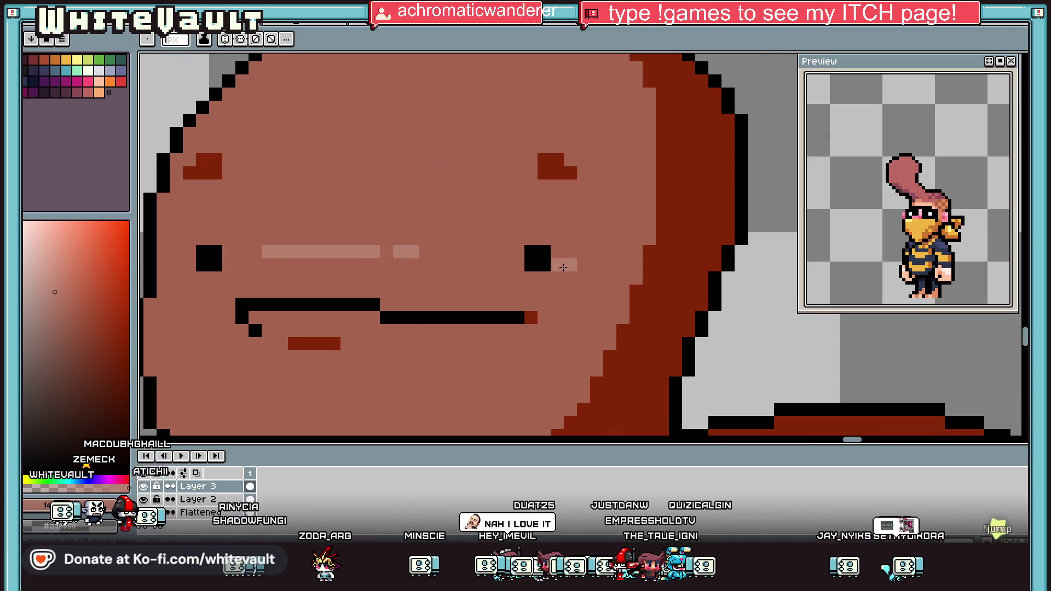
{"action": "scroll", "coordinate": [168, 274], "scroll_direction": "down", "scroll_amount": 3}
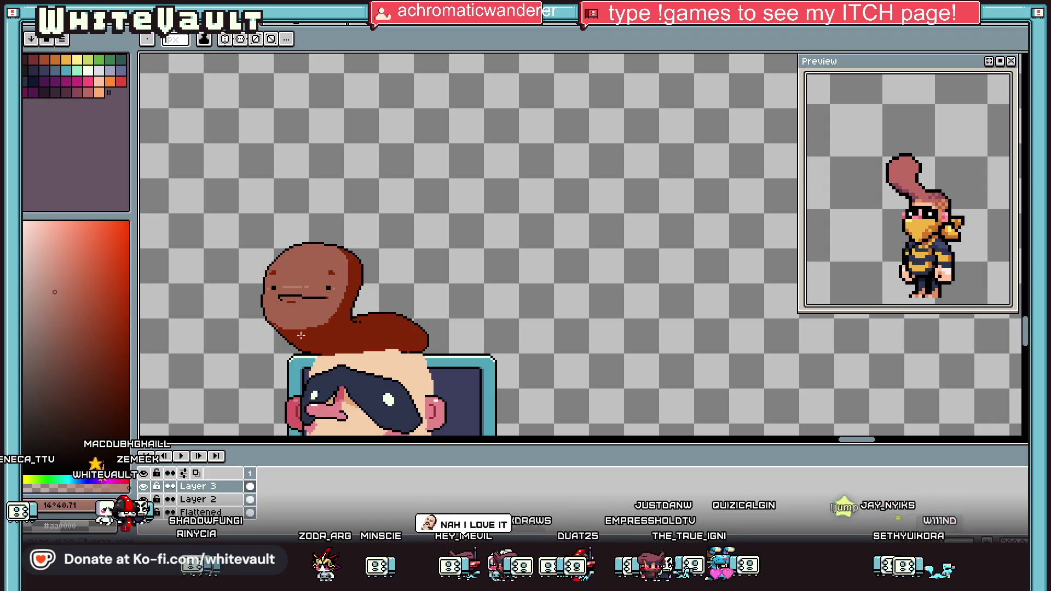
{"action": "scroll", "coordinate": [348, 368], "scroll_direction": "up", "scroll_amount": 1}
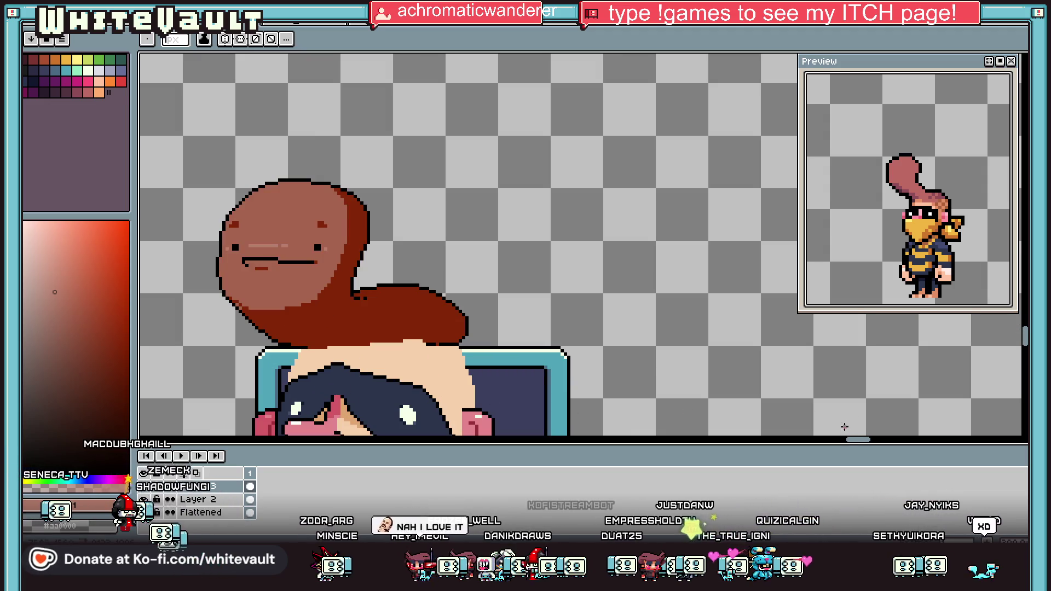
{"action": "left_click_drag", "start_coordinate": [857, 440], "coordinate": [850, 441]}
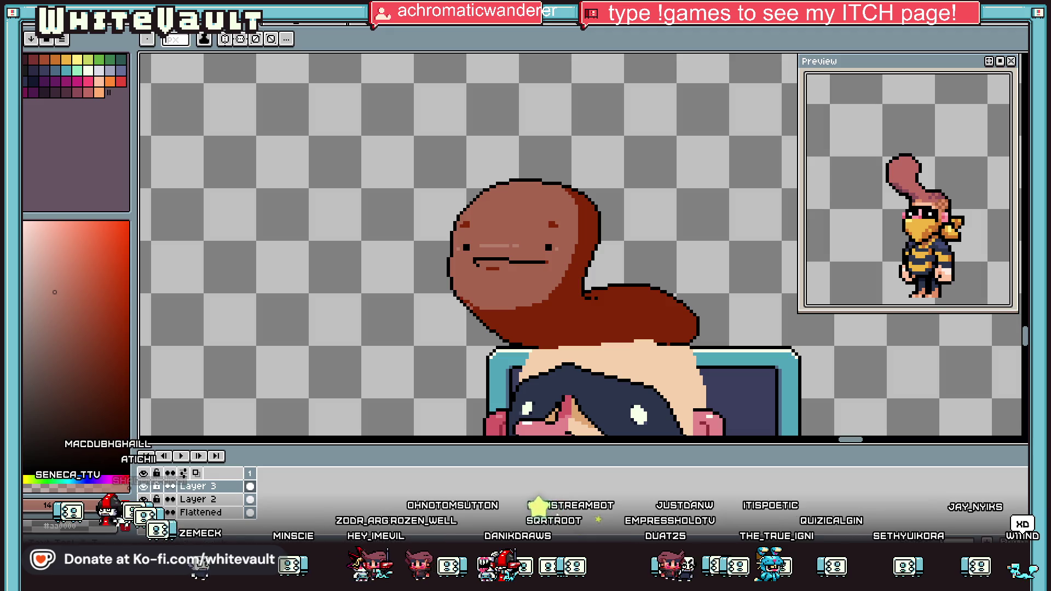
{"action": "left_click_drag", "start_coordinate": [1026, 343], "coordinate": [1026, 347]}
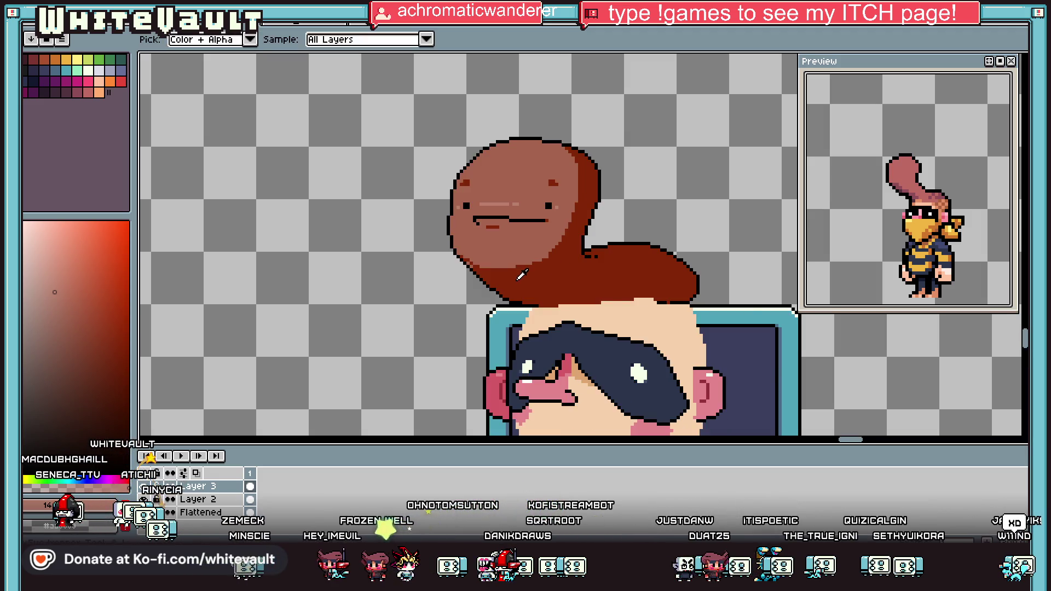
{"action": "scroll", "coordinate": [440, 230], "scroll_direction": "up", "scroll_amount": 2}
Pick black and start the mug outline beside the worm's head.
{"action": "left_click", "coordinate": [465, 241], "text": "alt"}
{"action": "mouse_move", "coordinate": [469, 252]}
{"action": "left_mouse_down"}
{"action": "mouse_move", "coordinate": [365, 254]}
{"action": "mouse_move", "coordinate": [362, 370]}
{"action": "mouse_move", "coordinate": [501, 377]}
{"action": "mouse_move", "coordinate": [499, 315]}
{"action": "left_mouse_up"}
{"action": "scroll", "coordinate": [498, 320], "scroll_direction": "down", "scroll_amount": 3}
{"action": "scroll", "coordinate": [475, 319], "scroll_direction": "up", "scroll_amount": 3}
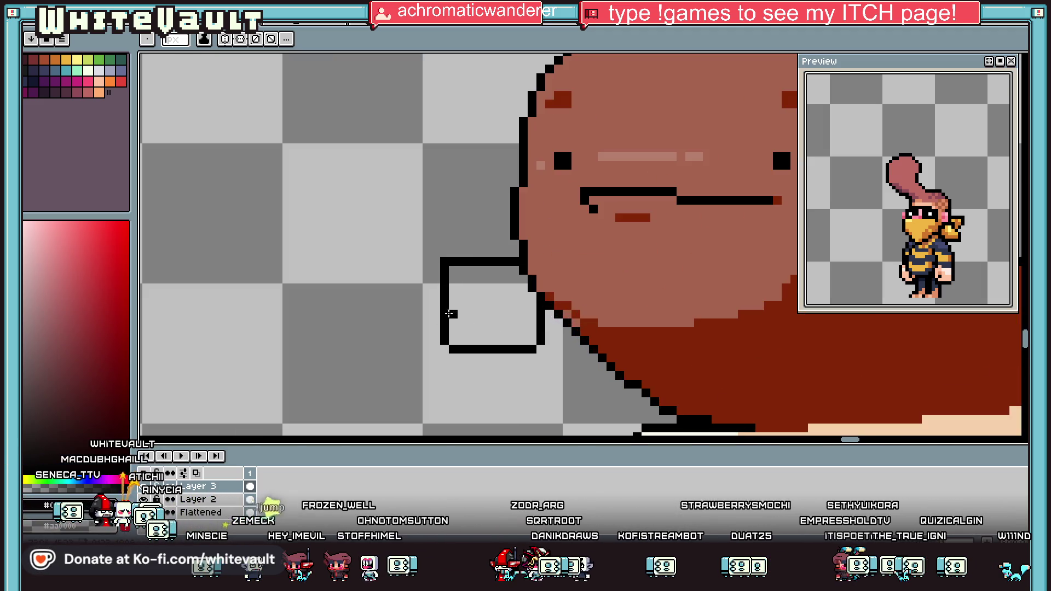
Select the square outline with the rectangular marquee and shift it left.
{"action": "key", "text": "w"}
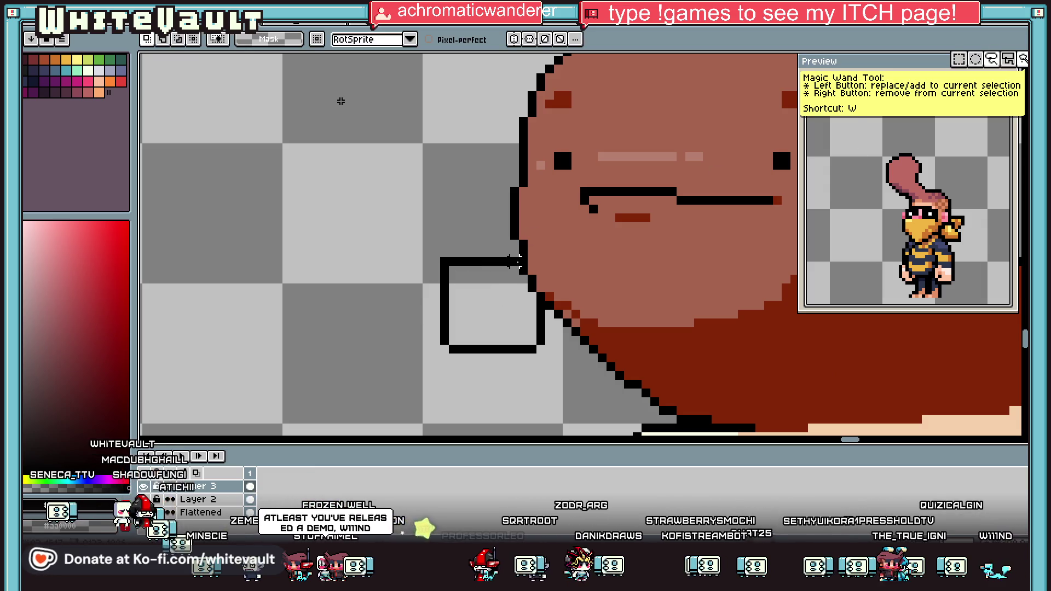
{"action": "left_click_drag", "start_coordinate": [514, 262], "coordinate": [362, 408]}
{"action": "key", "text": "ctrl+d"}
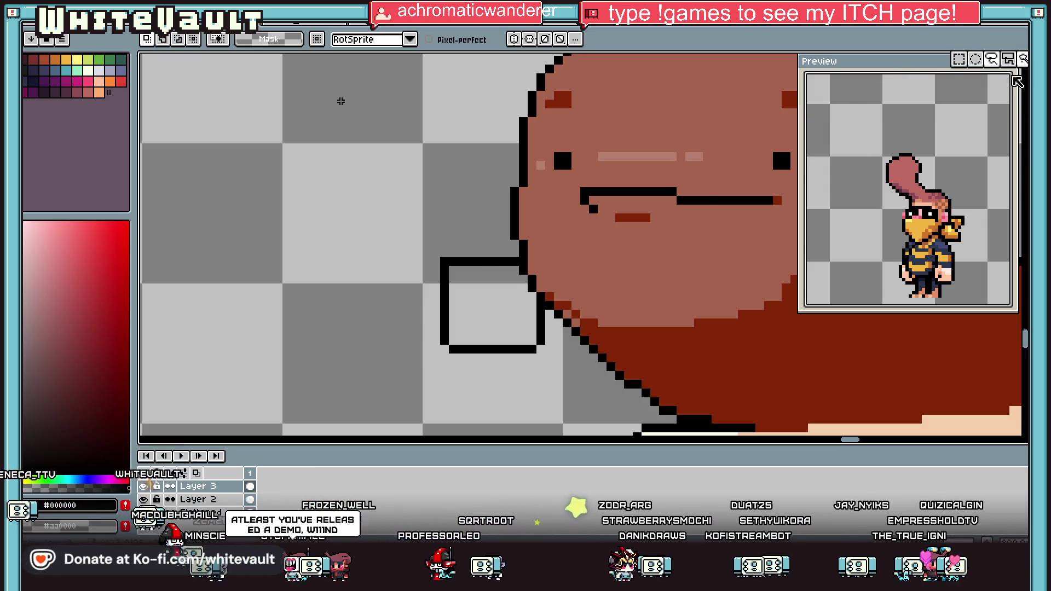
{"action": "left_click", "coordinate": [958, 59]}
{"action": "left_click_drag", "start_coordinate": [515, 261], "coordinate": [375, 400]}
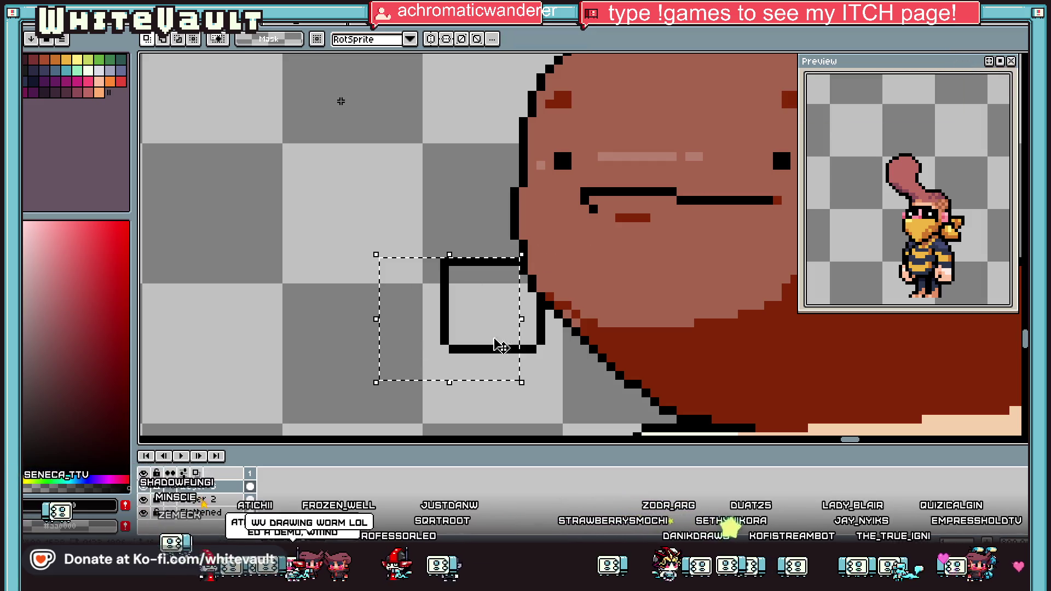
{"action": "mouse_move", "coordinate": [501, 345]}
{"action": "left_mouse_down"}
{"action": "mouse_move", "coordinate": [493, 353]}
{"action": "mouse_move", "coordinate": [513, 335]}
{"action": "mouse_move", "coordinate": [469, 340]}
{"action": "left_mouse_up"}
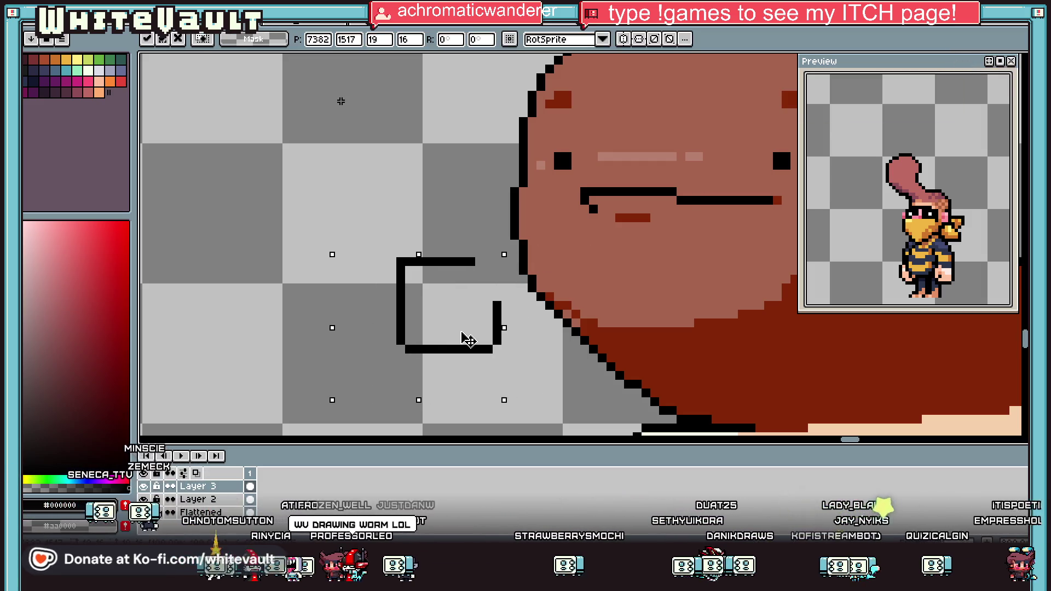
{"action": "key", "text": "Return"}
{"action": "key", "text": "i"}
{"action": "scroll", "coordinate": [482, 262], "scroll_direction": "up", "scroll_amount": 2}
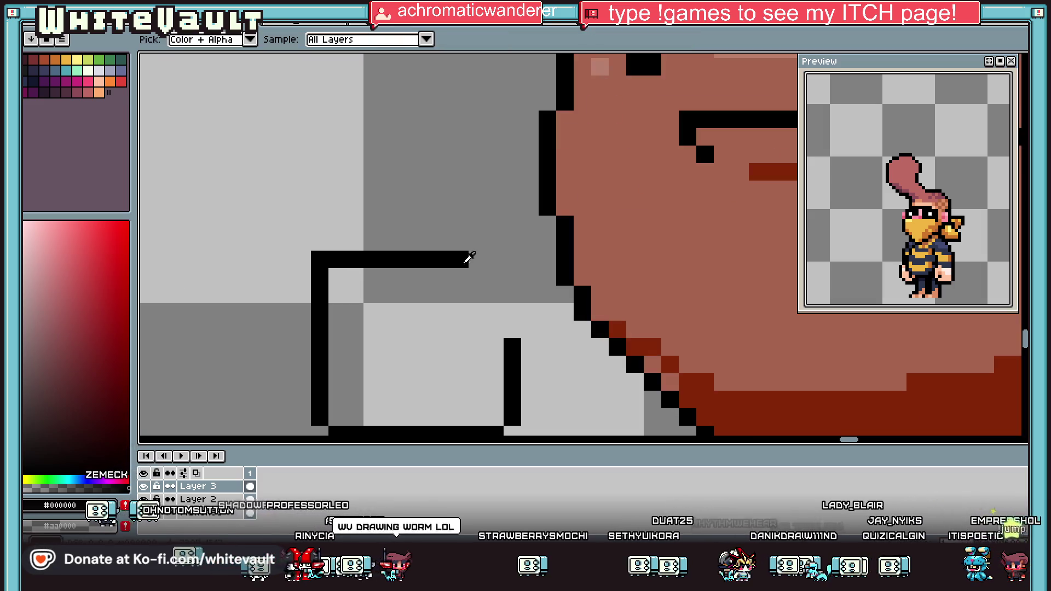
Complete the box's top-right corner and right side, and draw a mug handle.
{"action": "key", "text": "b"}
{"action": "mouse_move", "coordinate": [467, 260]}
{"action": "left_mouse_down"}
{"action": "mouse_move", "coordinate": [514, 258]}
{"action": "mouse_move", "coordinate": [512, 336]}
{"action": "left_mouse_up"}
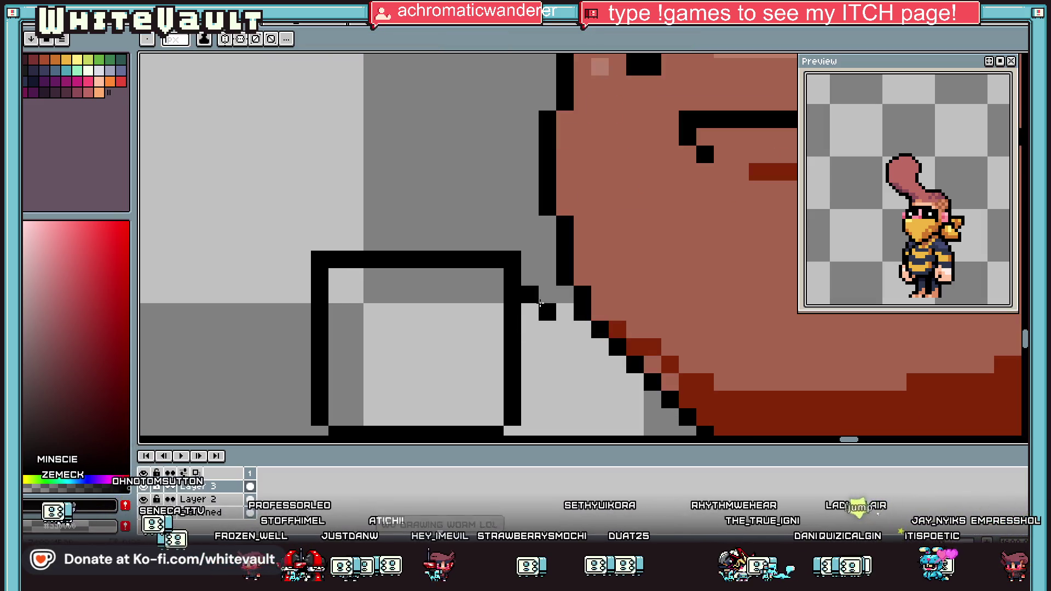
{"action": "left_click_drag", "start_coordinate": [539, 303], "coordinate": [549, 355]}
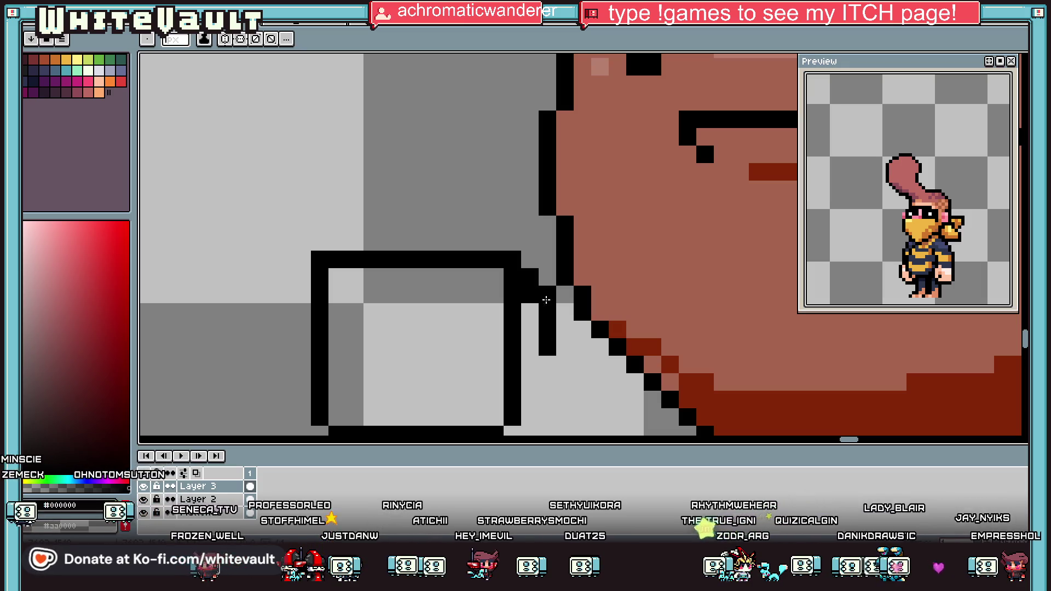
{"action": "left_click_drag", "start_coordinate": [546, 300], "coordinate": [523, 394]}
{"action": "key", "text": "i"}
{"action": "scroll", "coordinate": [523, 394], "scroll_direction": "down", "scroll_amount": 3}
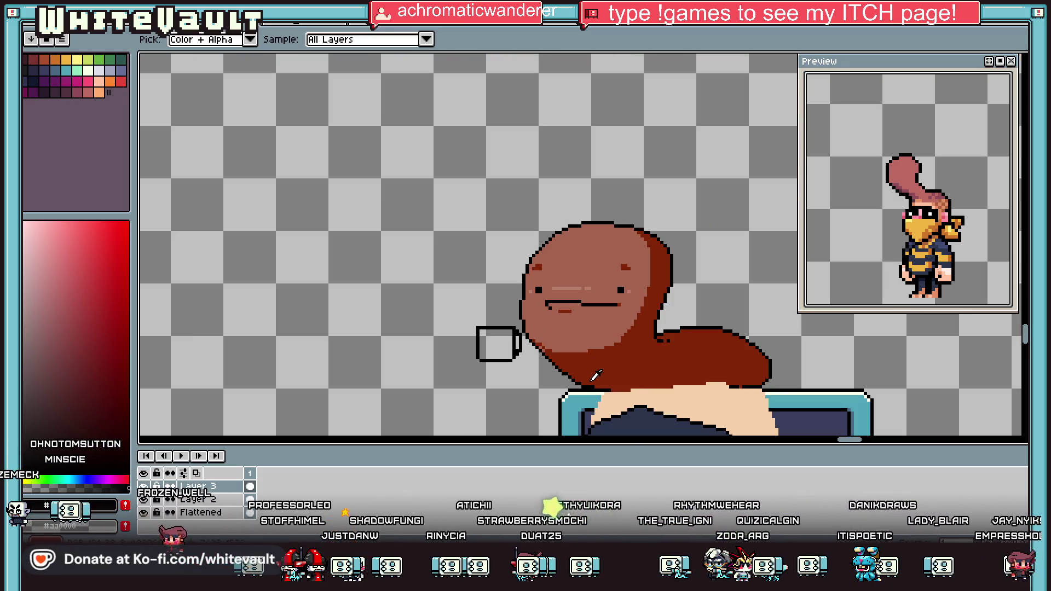
Fill the empty mug peach and dot dark red coffee inside it.
{"action": "left_click", "coordinate": [652, 402]}
{"action": "left_click", "coordinate": [498, 344]}
{"action": "scroll", "coordinate": [525, 342], "scroll_direction": "up", "scroll_amount": 4}
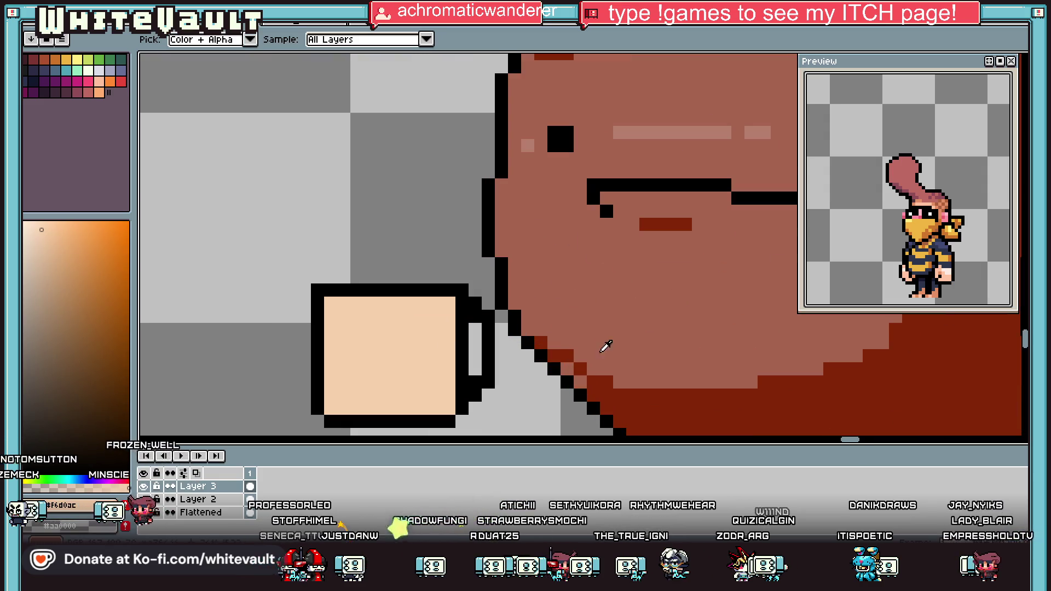
{"action": "left_click", "coordinate": [636, 390], "text": "alt"}
{"action": "left_click", "coordinate": [372, 304]}
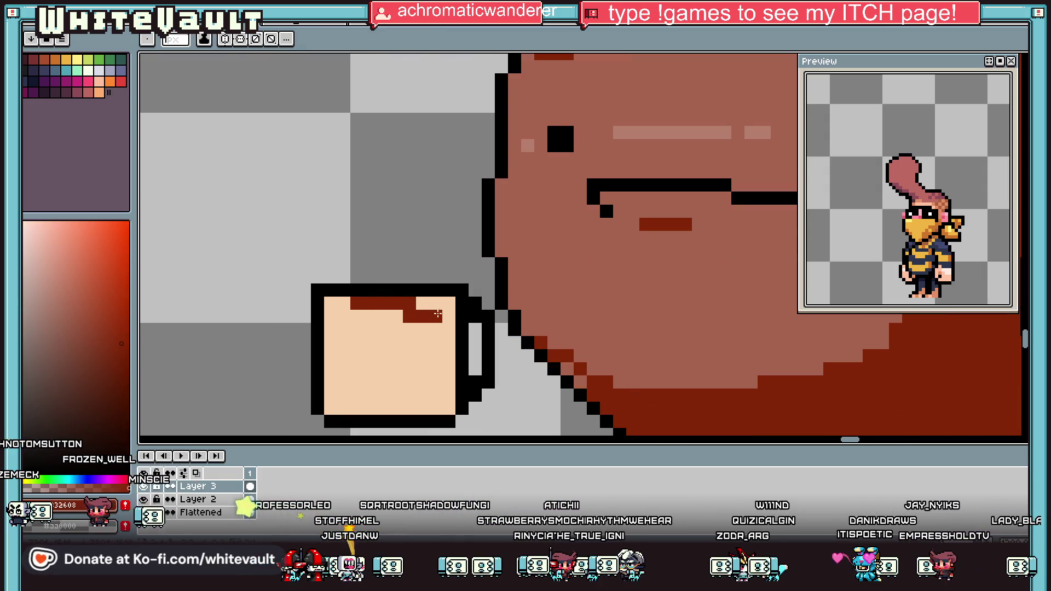
{"action": "scroll", "coordinate": [423, 303], "scroll_direction": "down", "scroll_amount": 3}
Refill the mug interior with lavender.
{"action": "key", "text": "i"}
{"action": "scroll", "coordinate": [422, 317], "scroll_direction": "up", "scroll_amount": 1}
{"action": "left_click", "coordinate": [422, 318]}
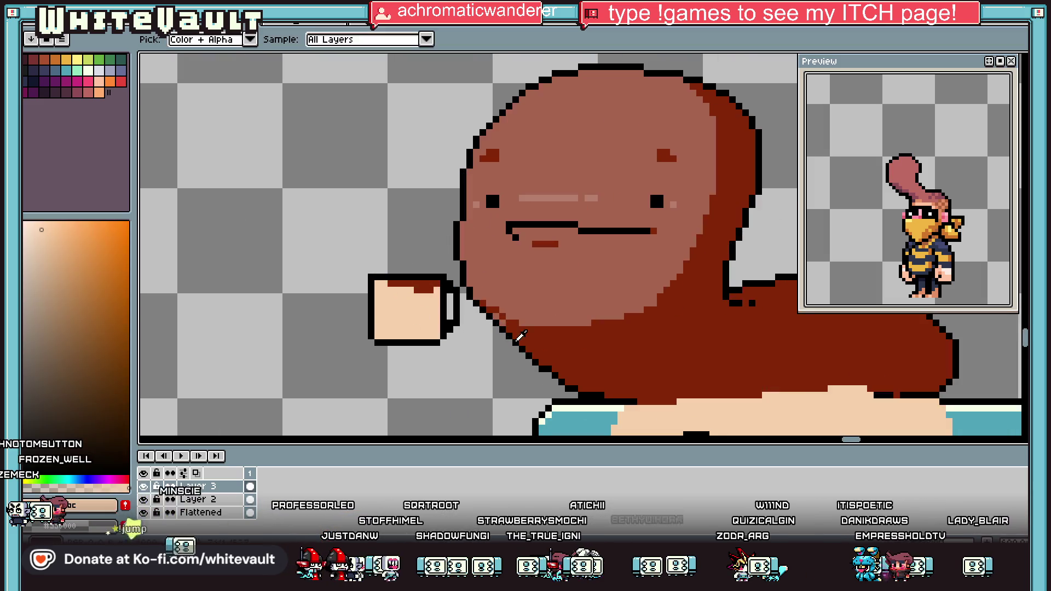
{"action": "scroll", "coordinate": [569, 403], "scroll_direction": "down", "scroll_amount": 1}
{"action": "scroll", "coordinate": [479, 331], "scroll_direction": "up", "scroll_amount": 2}
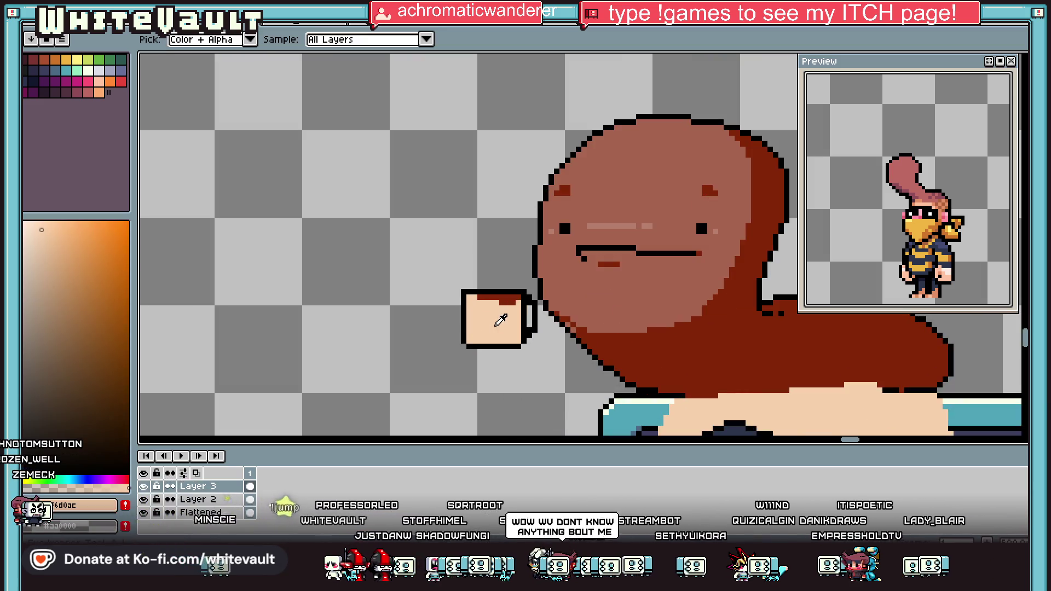
{"action": "left_click", "coordinate": [110, 70]}
{"action": "key", "text": "g"}
{"action": "left_click", "coordinate": [493, 323]}
Shade the mug's bottom with a darker lavender stripe.
{"action": "key", "text": "i"}
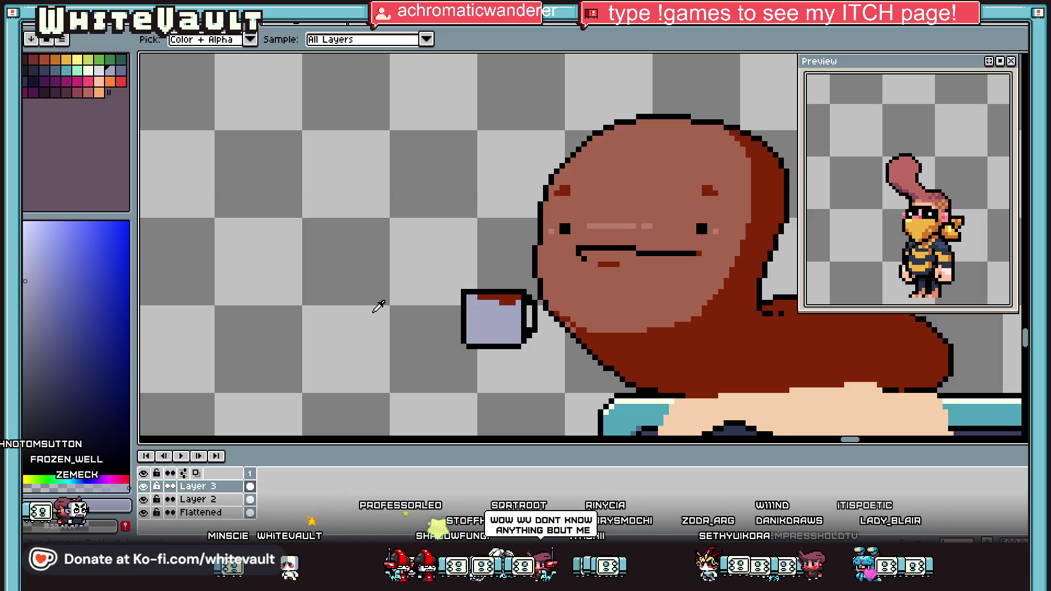
{"action": "left_click", "coordinate": [121, 71]}
{"action": "key", "text": "b"}
{"action": "scroll", "coordinate": [485, 345], "scroll_direction": "up", "scroll_amount": 2}
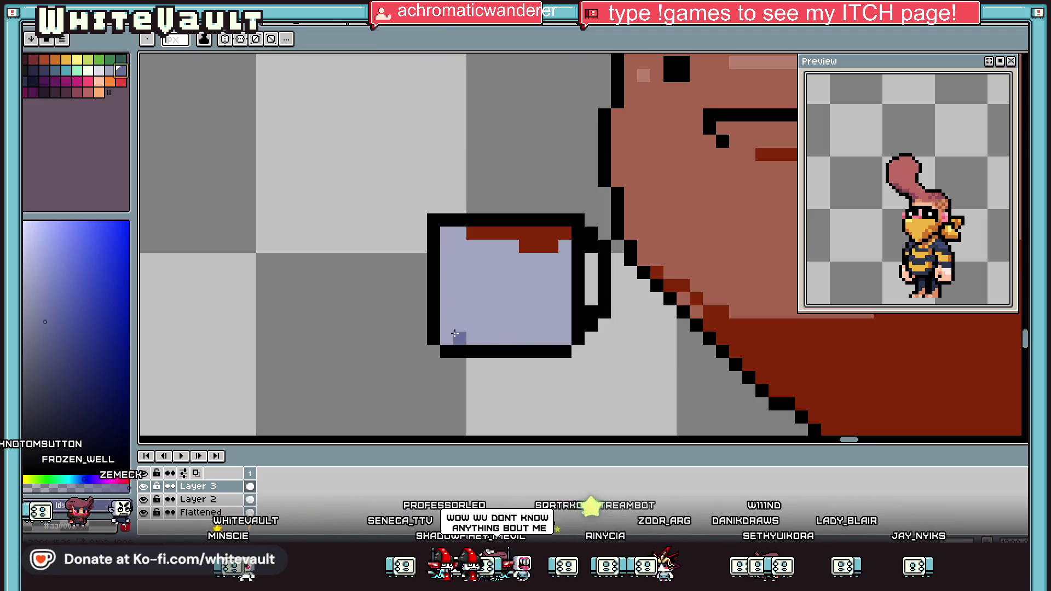
{"action": "left_click_drag", "start_coordinate": [446, 338], "coordinate": [548, 342]}
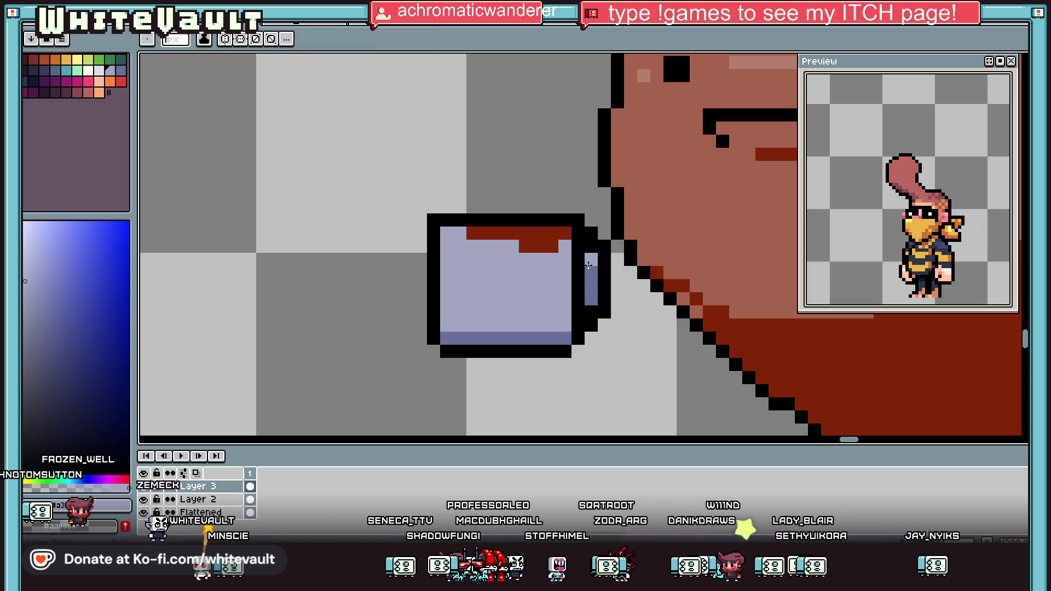
{"action": "scroll", "coordinate": [593, 272], "scroll_direction": "down", "scroll_amount": 4}
{"action": "scroll", "coordinate": [585, 281], "scroll_direction": "up", "scroll_amount": 3}
{"action": "key", "text": "i"}
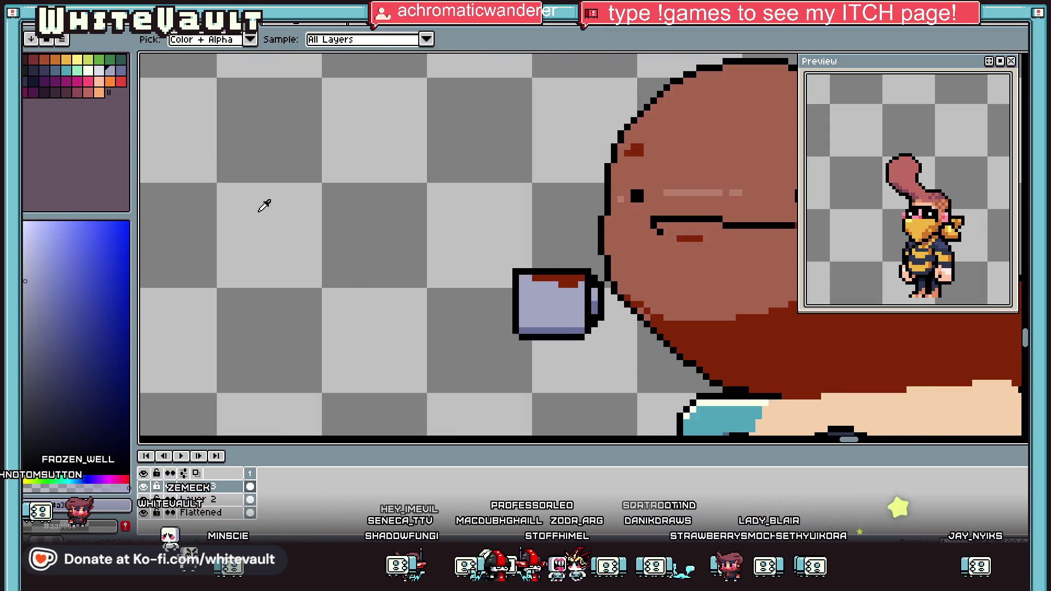
{"action": "left_click", "coordinate": [358, 160]}
Draw a pale cream steam wisp above the mug.
{"action": "key", "text": "b"}
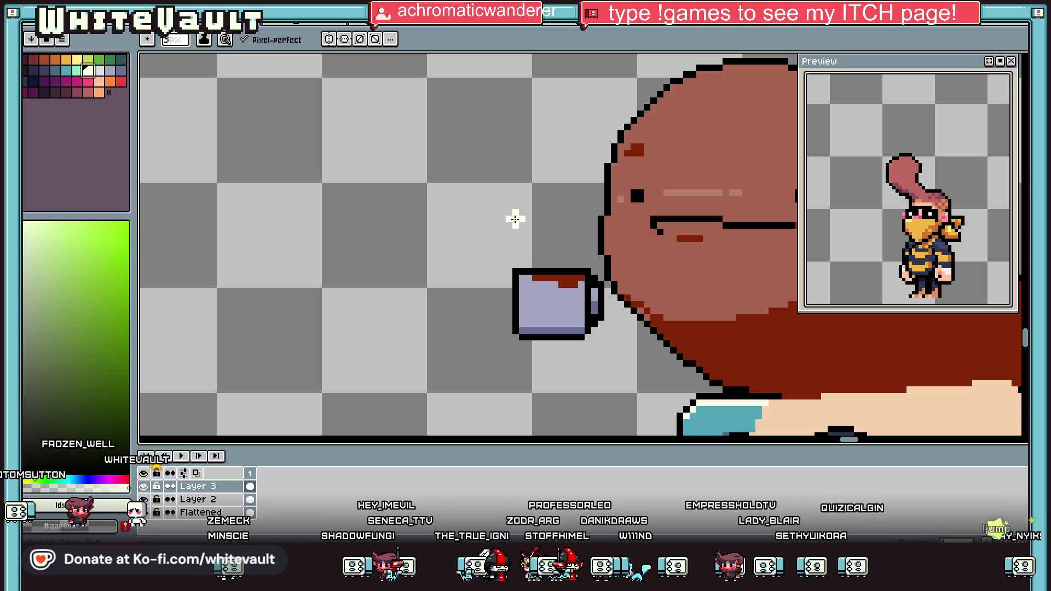
{"action": "left_click_drag", "start_coordinate": [529, 178], "coordinate": [541, 218]}
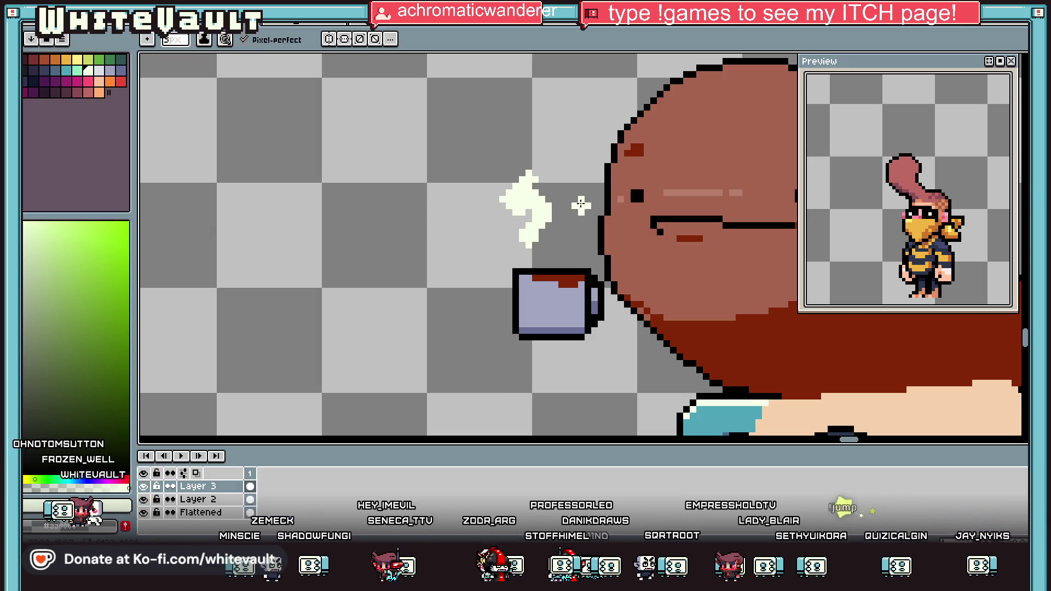
{"action": "scroll", "coordinate": [576, 242], "scroll_direction": "down", "scroll_amount": 4}
{"action": "scroll", "coordinate": [582, 312], "scroll_direction": "up", "scroll_amount": 3}
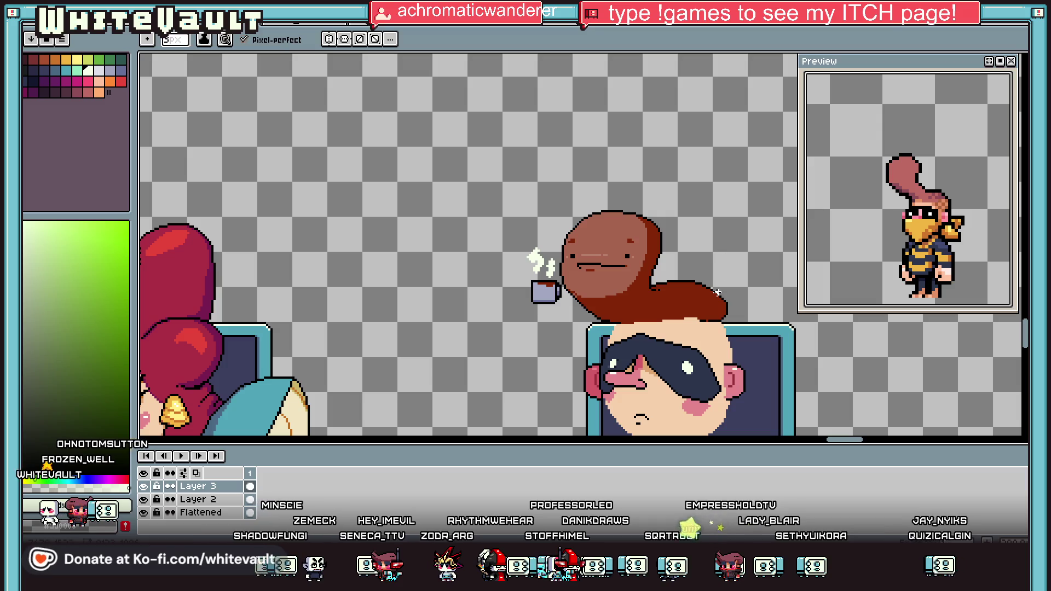
{"action": "scroll", "coordinate": [542, 262], "scroll_direction": "up", "scroll_amount": 3}
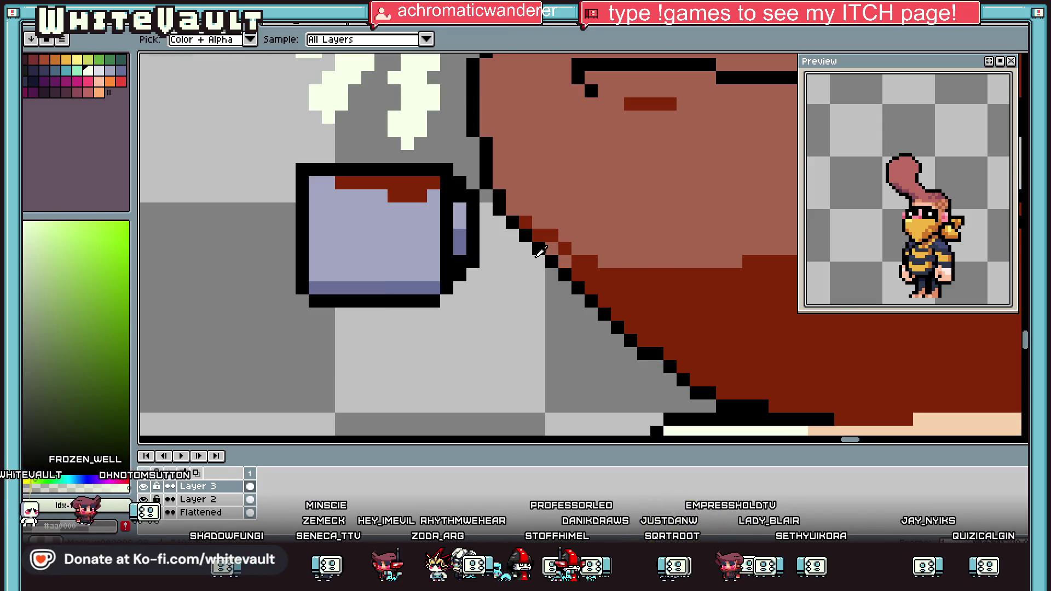
Outline an arm in black from the worm's body to the mug handle and fill it dark red.
{"action": "left_click", "coordinate": [521, 265], "text": "alt"}
{"action": "left_click_drag", "start_coordinate": [491, 242], "coordinate": [474, 224]}
{"action": "left_click", "coordinate": [456, 294]}
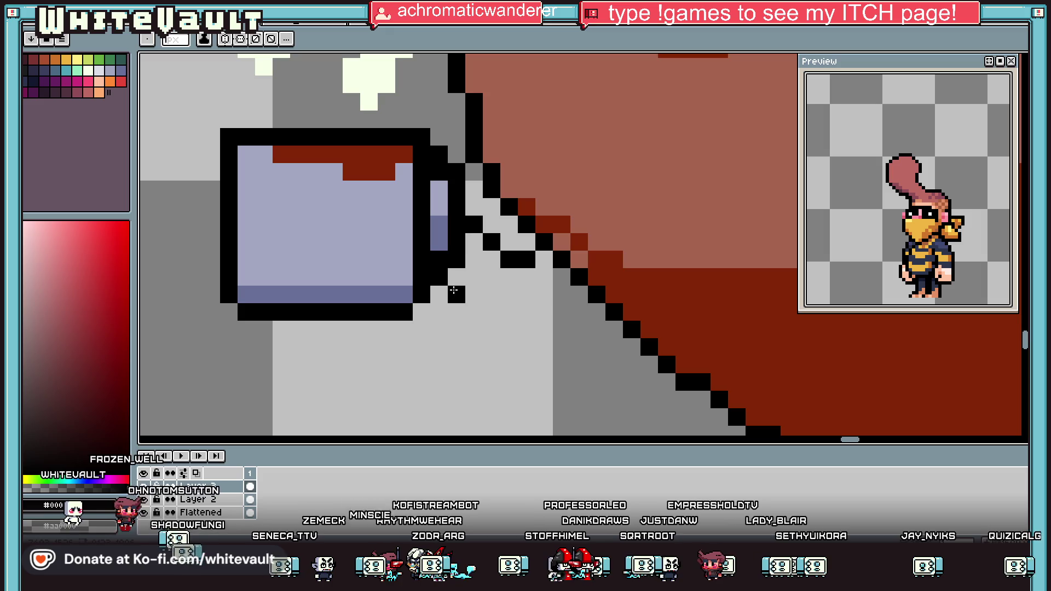
{"action": "left_click_drag", "start_coordinate": [496, 338], "coordinate": [557, 330]}
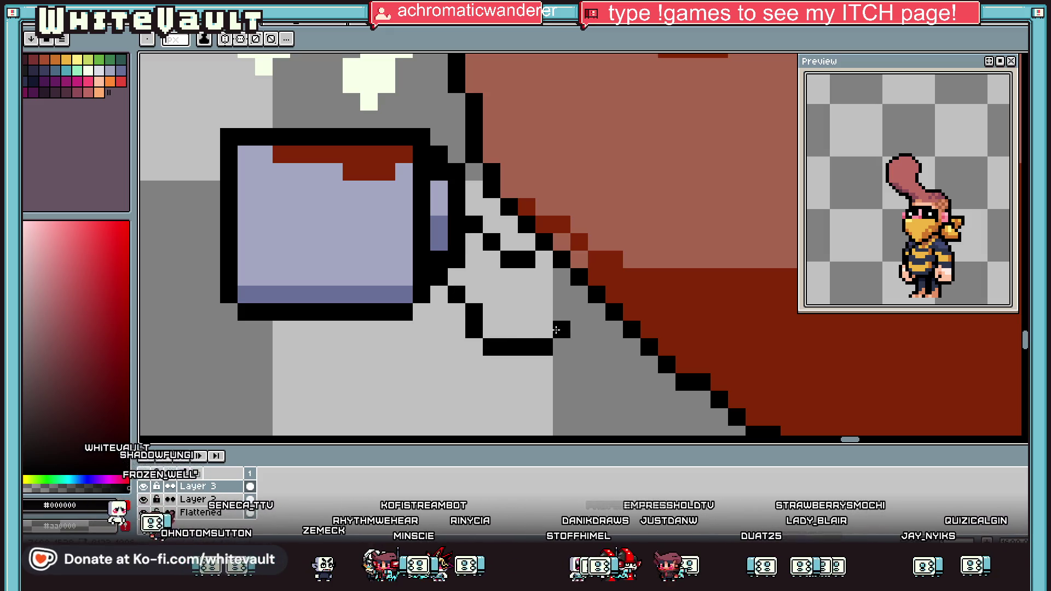
{"action": "left_click", "coordinate": [594, 277], "text": "alt"}
{"action": "left_click", "coordinate": [539, 288]}
{"action": "scroll", "coordinate": [540, 288], "scroll_direction": "down", "scroll_amount": 5}
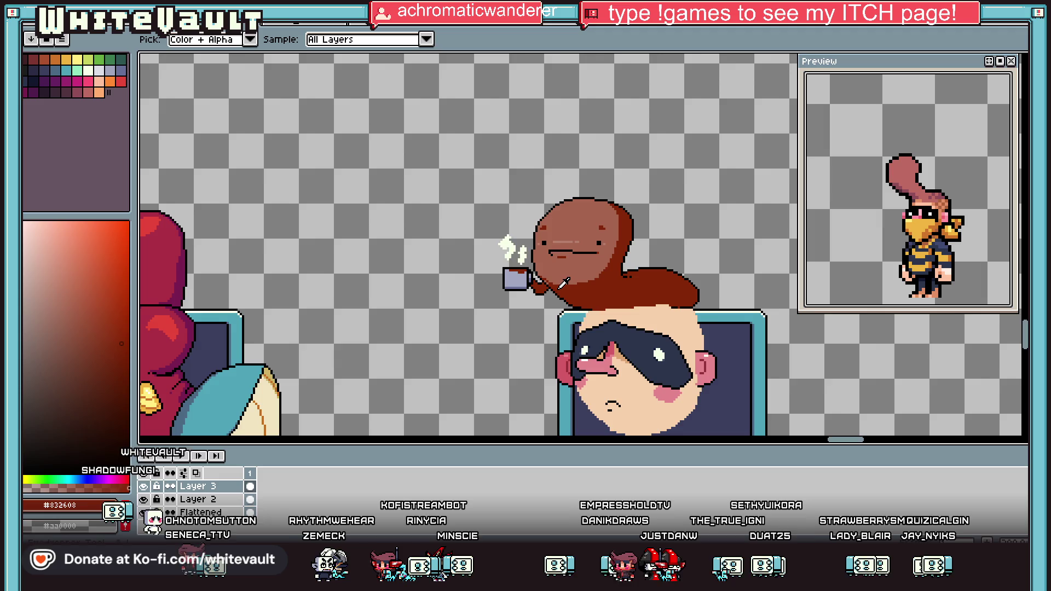
{"action": "scroll", "coordinate": [602, 285], "scroll_direction": "up", "scroll_amount": 5}
Outline a thumbs-up fist in black on the worm's body.
{"action": "left_click", "coordinate": [617, 212], "text": "alt"}
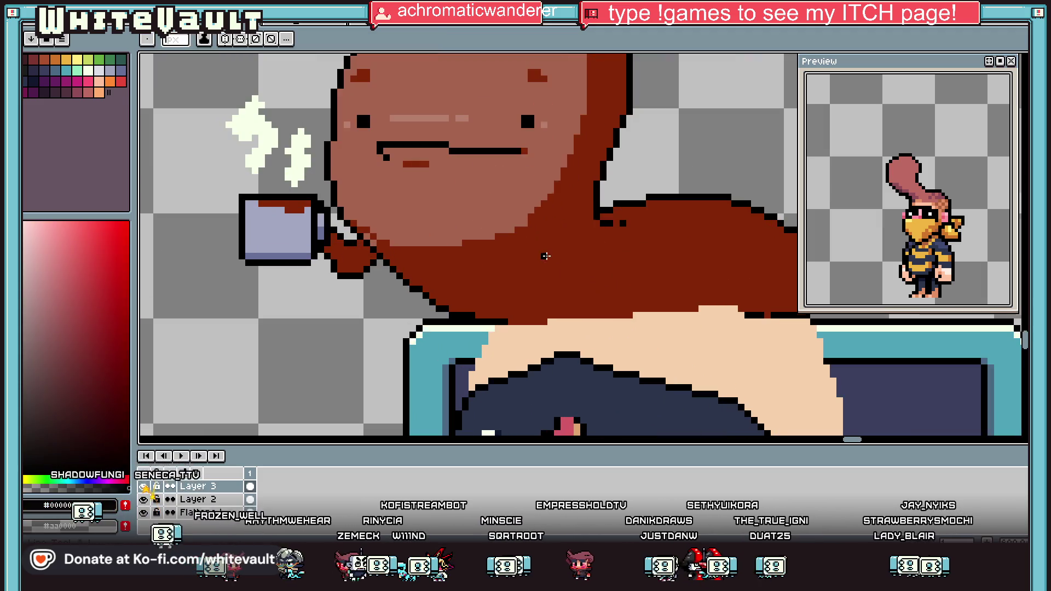
{"action": "scroll", "coordinate": [578, 211], "scroll_direction": "up", "scroll_amount": 3}
{"action": "left_click_drag", "start_coordinate": [575, 188], "coordinate": [542, 172]}
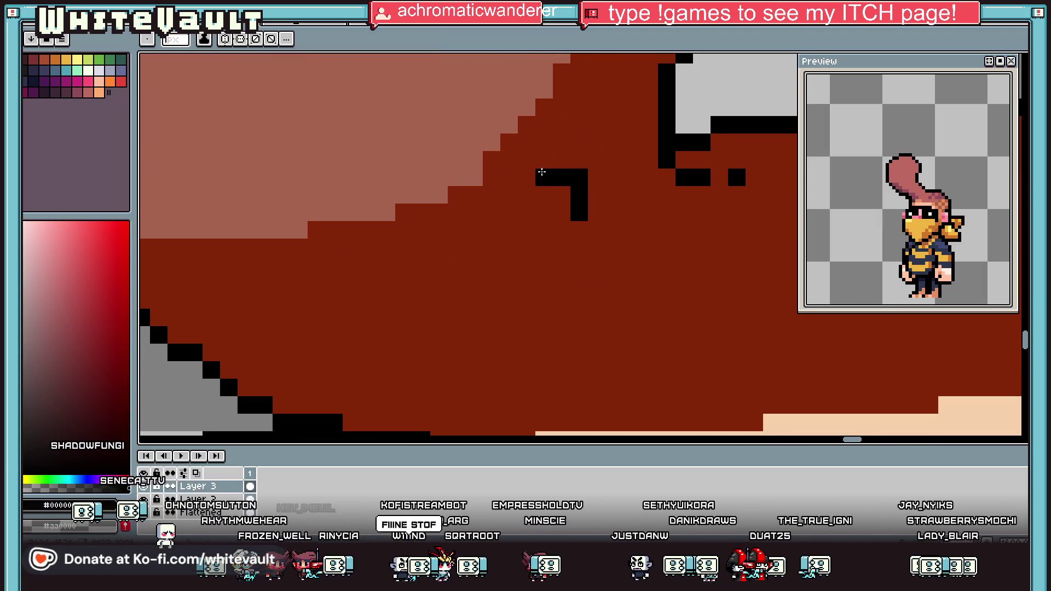
{"action": "left_click_drag", "start_coordinate": [540, 240], "coordinate": [488, 294]}
{"action": "left_click_drag", "start_coordinate": [508, 340], "coordinate": [576, 333]}
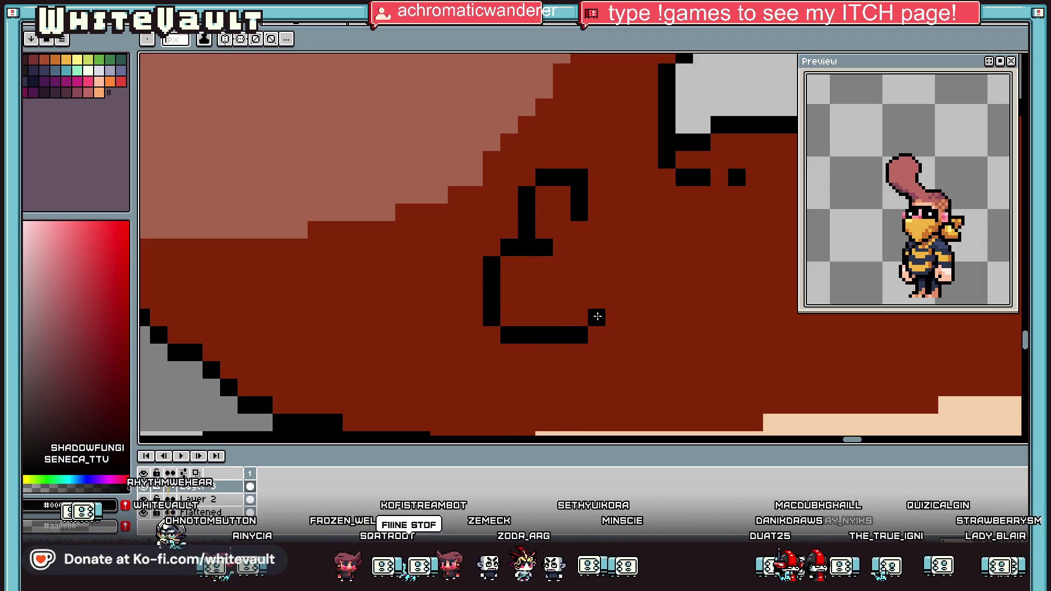
{"action": "left_click", "coordinate": [597, 317]}
{"action": "left_click", "coordinate": [630, 247]}
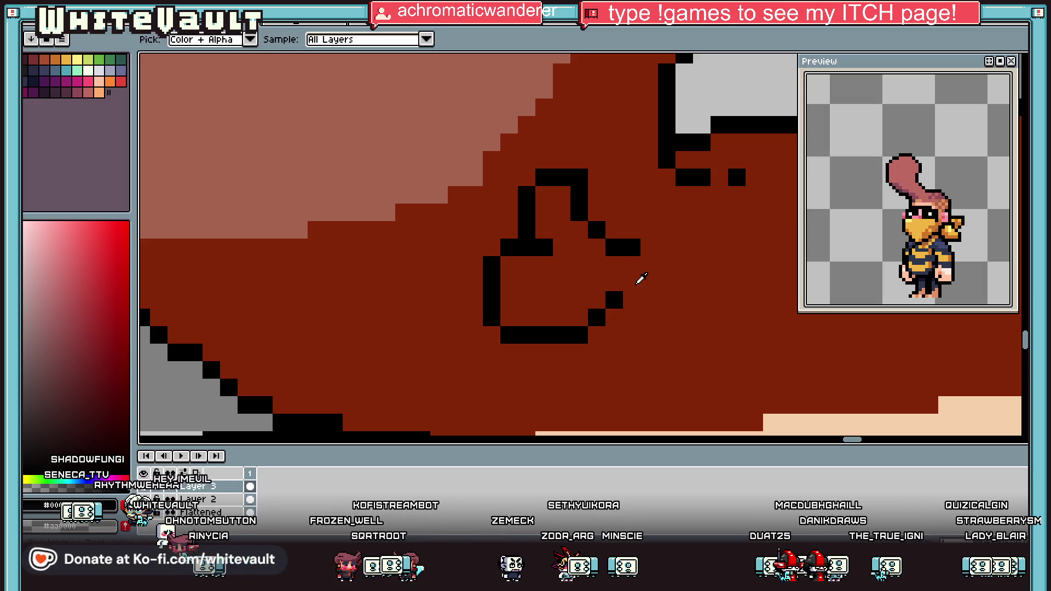
{"action": "left_click", "coordinate": [632, 282]}
Paint light-brown highlights inside the thumb and fist.
{"action": "left_click", "coordinate": [476, 165], "text": "alt"}
{"action": "left_click", "coordinate": [561, 195]}
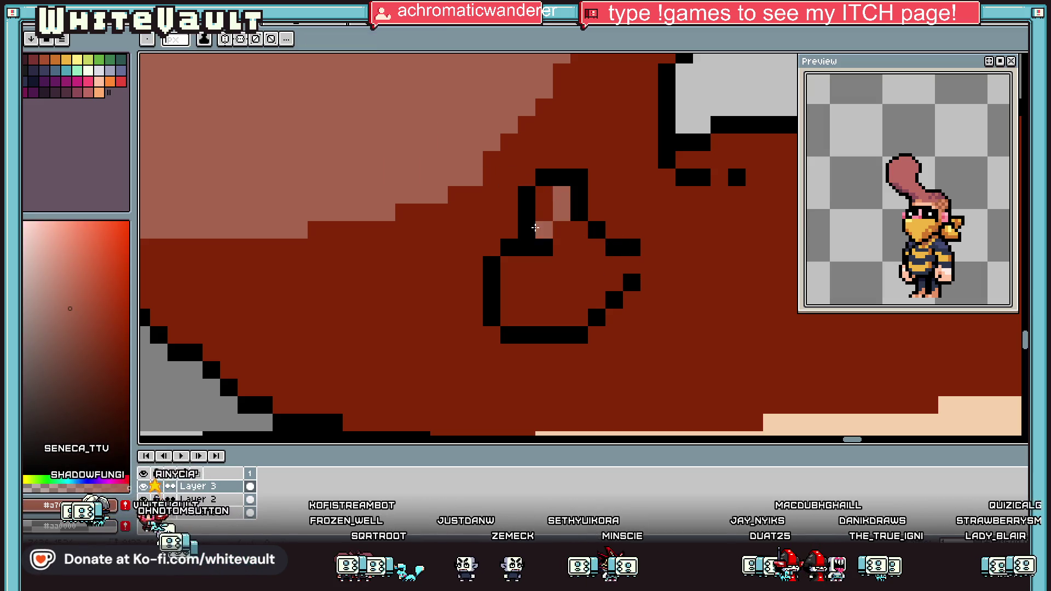
{"action": "left_click_drag", "start_coordinate": [544, 212], "coordinate": [544, 195]}
{"action": "mouse_move", "coordinate": [544, 264]}
{"action": "left_mouse_down"}
{"action": "mouse_move", "coordinate": [509, 300]}
{"action": "mouse_move", "coordinate": [515, 275]}
{"action": "left_mouse_up"}
{"action": "key", "text": "g"}
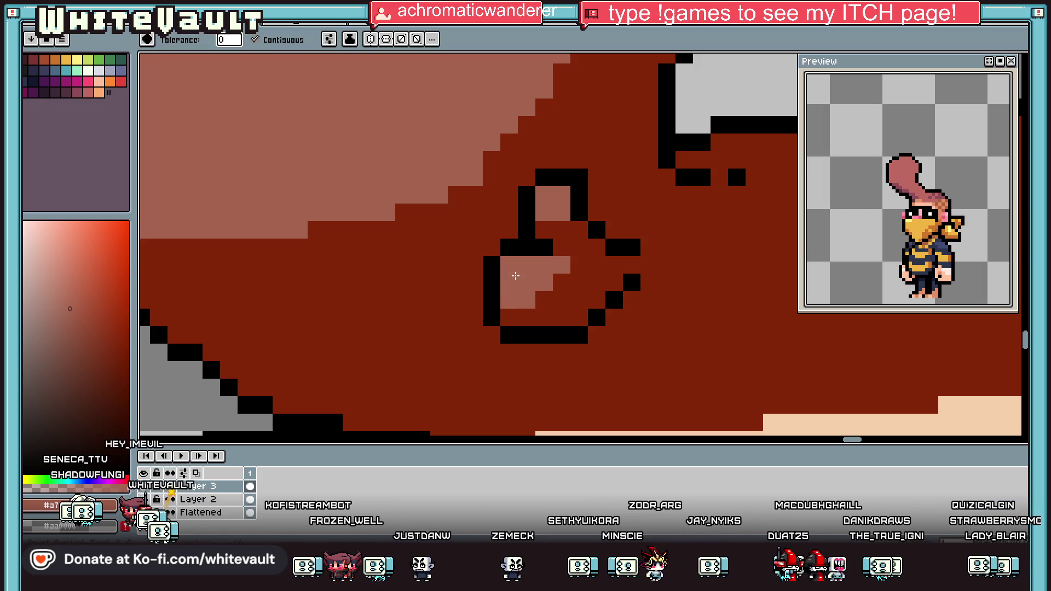
{"action": "scroll", "coordinate": [516, 275], "scroll_direction": "down", "scroll_amount": 3}
{"action": "key", "text": "i"}
{"action": "scroll", "coordinate": [517, 275], "scroll_direction": "up", "scroll_amount": 2}
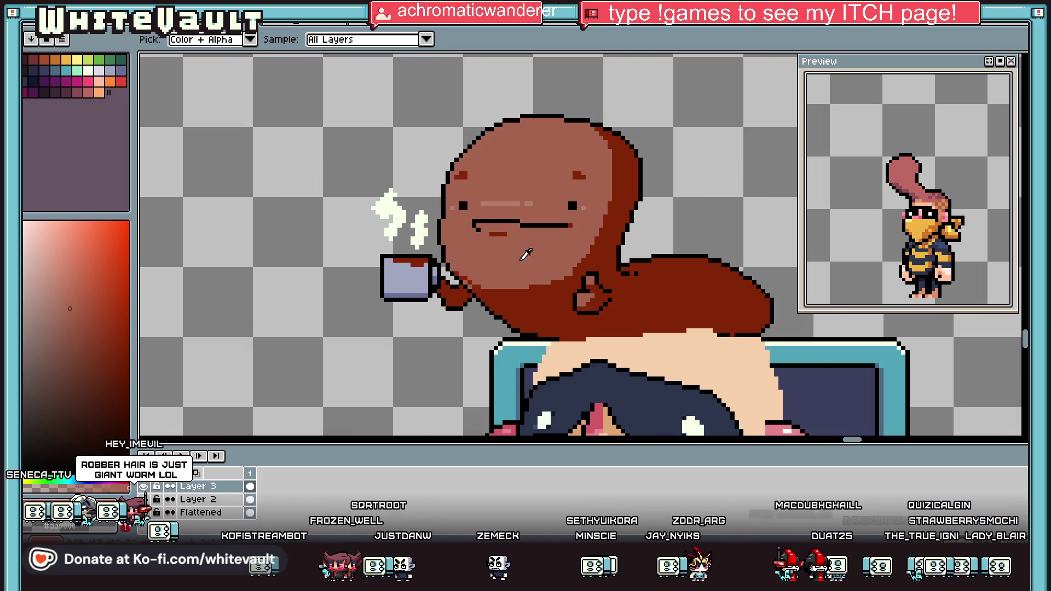
{"action": "key", "text": "b"}
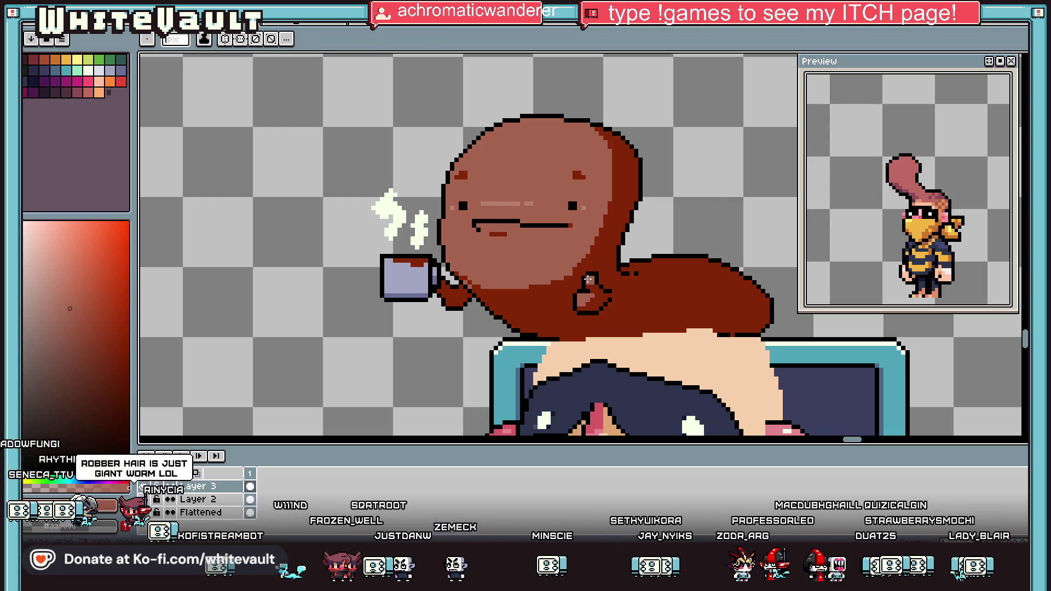
{"action": "scroll", "coordinate": [586, 274], "scroll_direction": "up", "scroll_amount": 2}
{"action": "scroll", "coordinate": [656, 329], "scroll_direction": "down", "scroll_amount": 4}
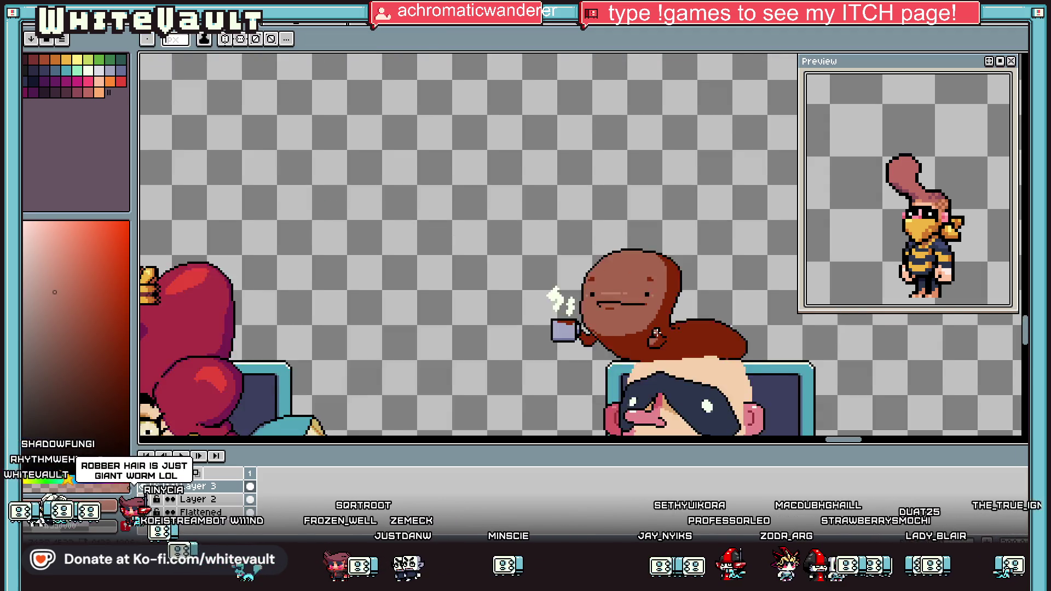
{"action": "scroll", "coordinate": [716, 354], "scroll_direction": "up", "scroll_amount": 1}
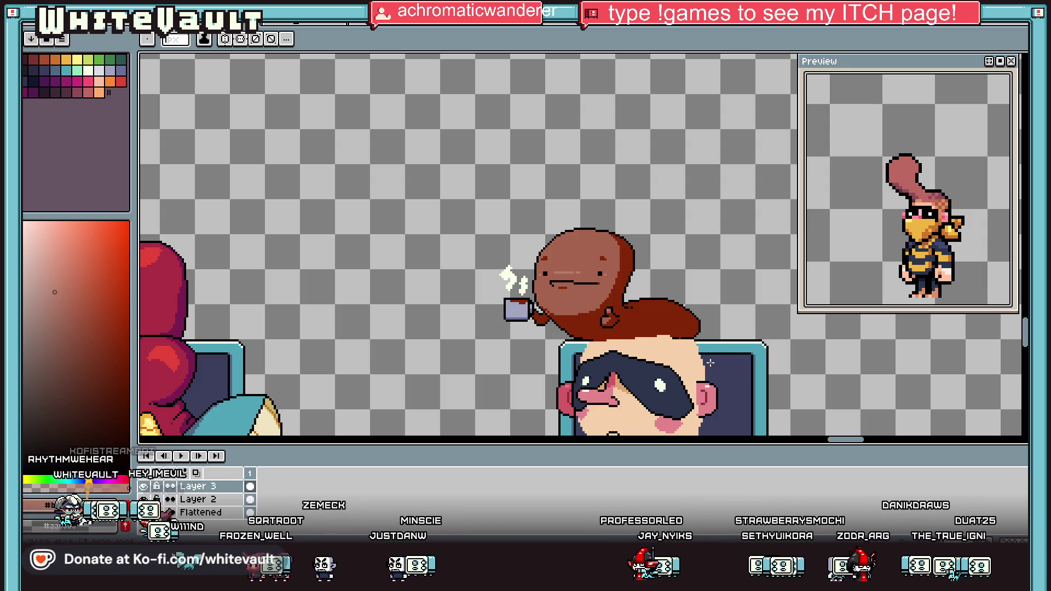
{"action": "scroll", "coordinate": [710, 363], "scroll_direction": "down", "scroll_amount": 2}
{"action": "scroll", "coordinate": [710, 345], "scroll_direction": "up", "scroll_amount": 2}
{"action": "scroll", "coordinate": [716, 356], "scroll_direction": "up", "scroll_amount": 1}
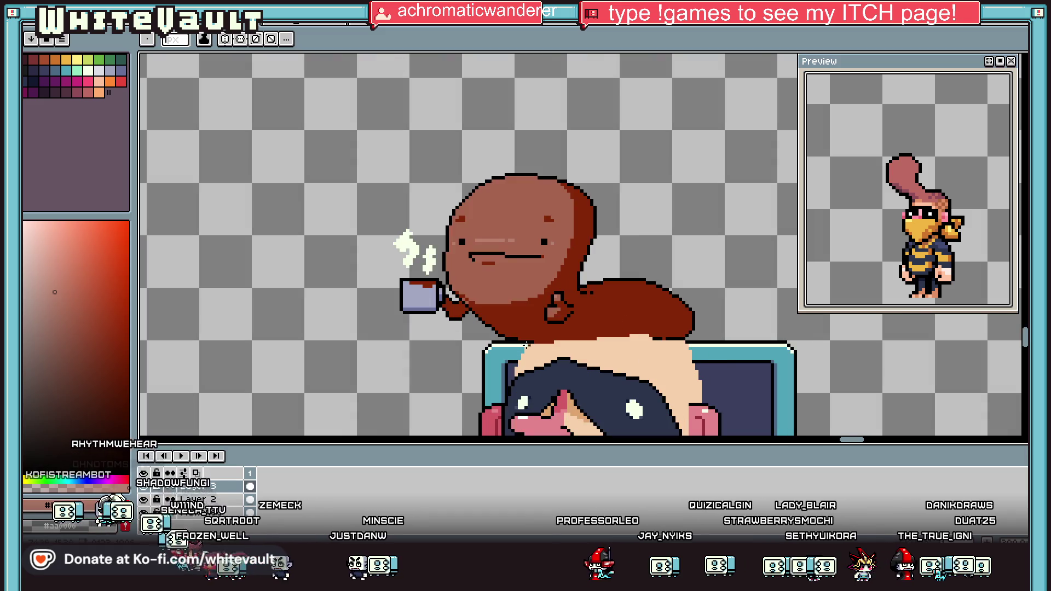
{"action": "scroll", "coordinate": [526, 345], "scroll_direction": "up", "scroll_amount": 1}
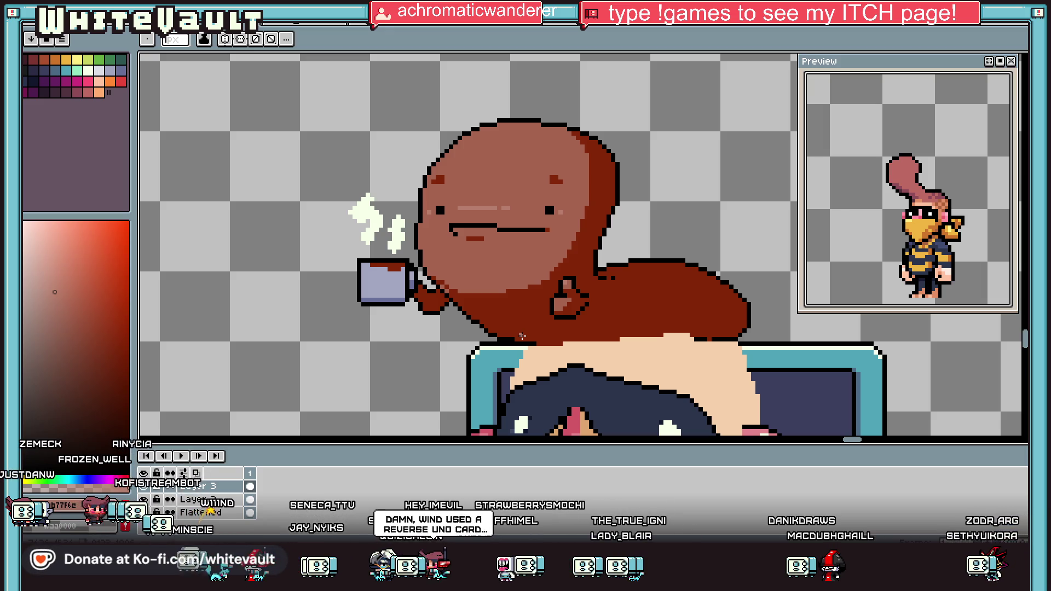
{"action": "scroll", "coordinate": [618, 243], "scroll_direction": "down", "scroll_amount": 3}
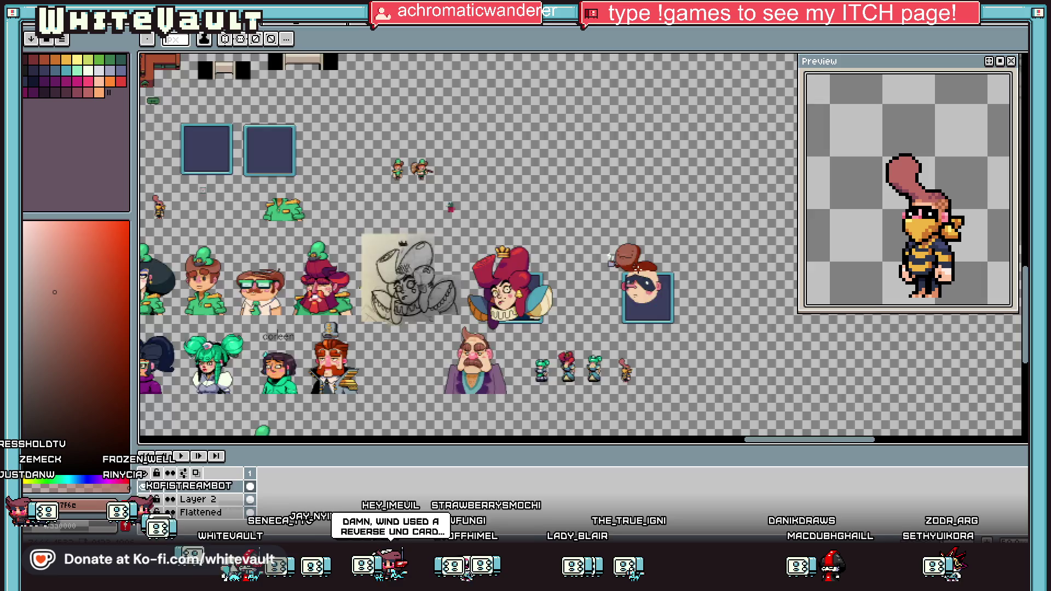
{"action": "scroll", "coordinate": [557, 278], "scroll_direction": "up", "scroll_amount": 4}
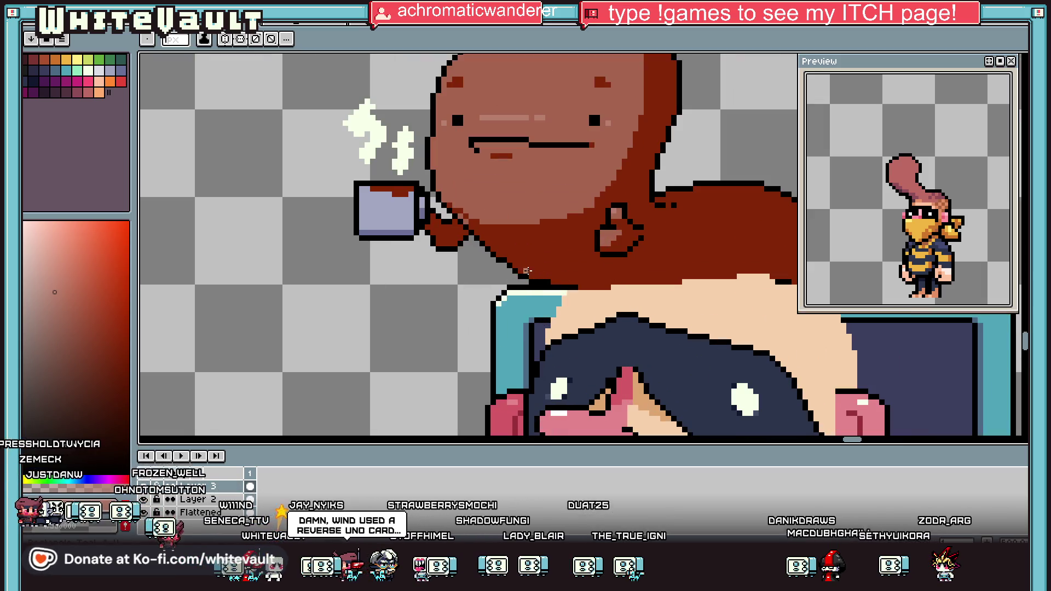
Draw a dark diagonal outline extending the body down over the frame's left corner.
{"action": "key", "text": "i"}
{"action": "left_click", "coordinate": [522, 274]}
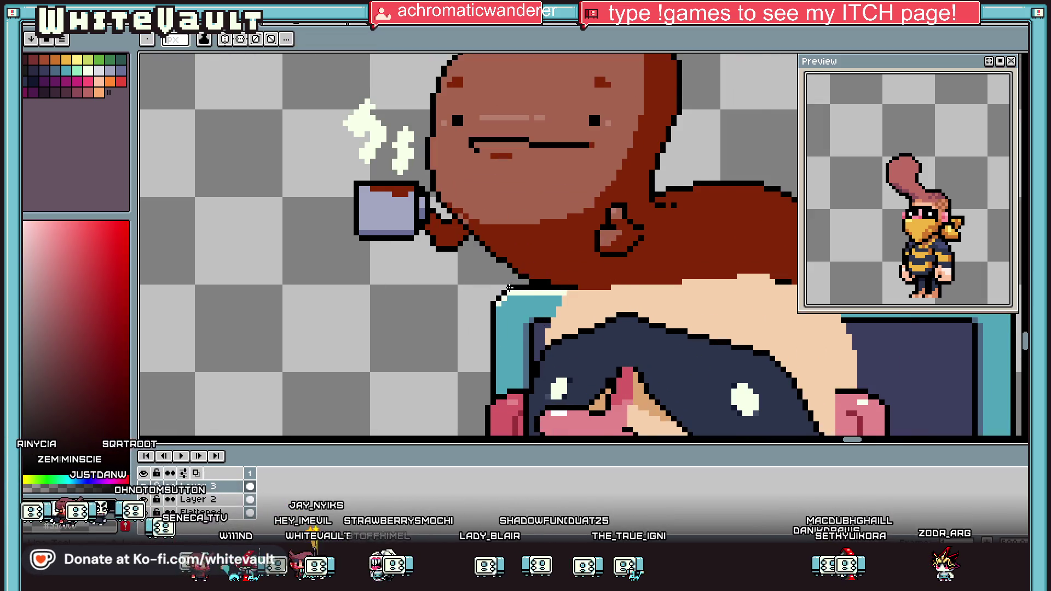
{"action": "scroll", "coordinate": [498, 278], "scroll_direction": "up", "scroll_amount": 1}
{"action": "scroll", "coordinate": [479, 367], "scroll_direction": "down", "scroll_amount": 1}
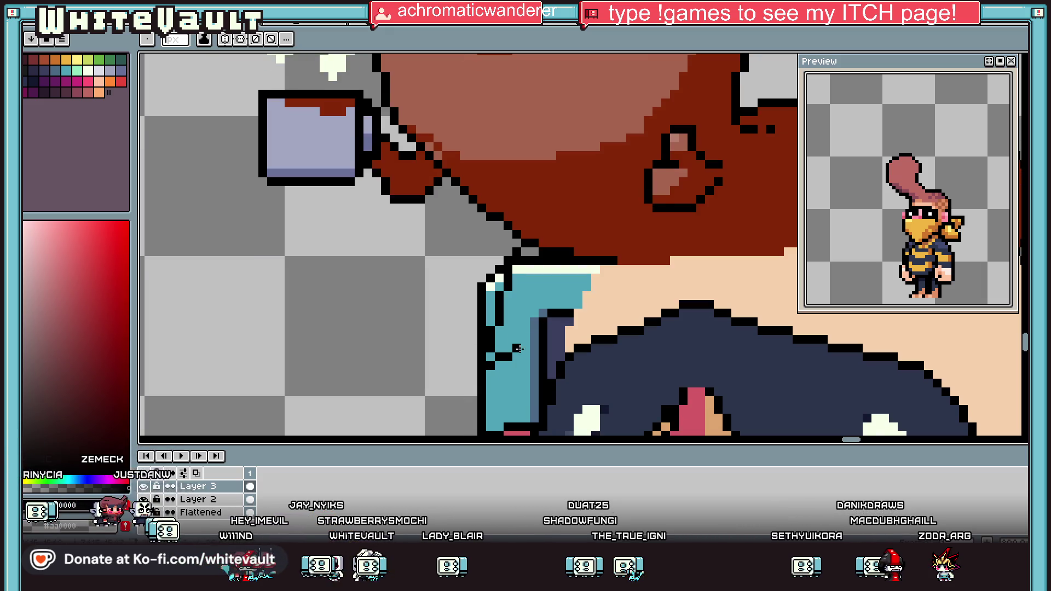
{"action": "left_click_drag", "start_coordinate": [518, 349], "coordinate": [595, 263]}
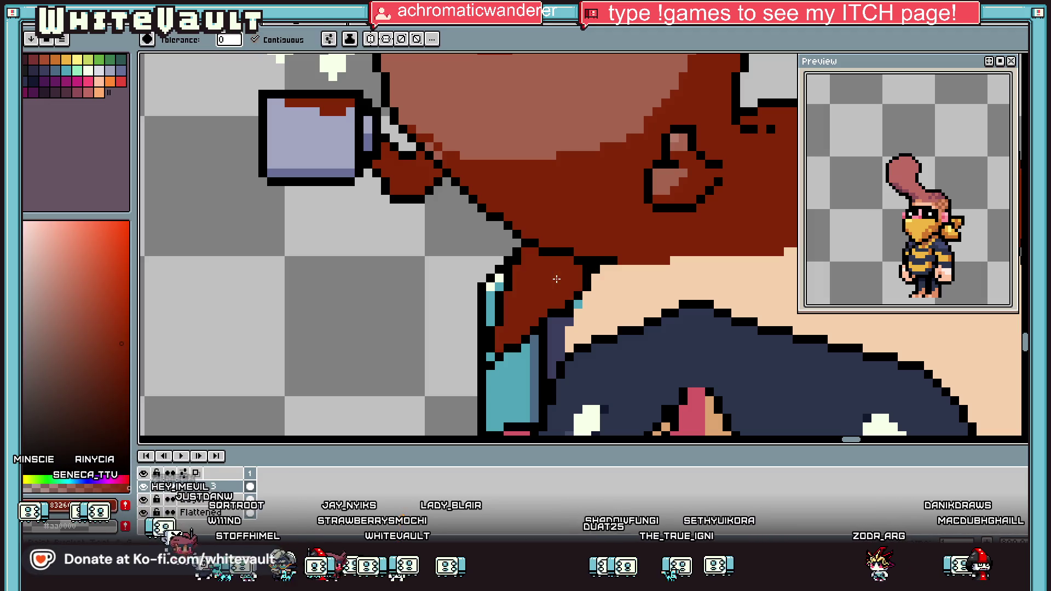
{"action": "scroll", "coordinate": [604, 244], "scroll_direction": "down", "scroll_amount": 5}
{"action": "scroll", "coordinate": [600, 268], "scroll_direction": "up", "scroll_amount": 5}
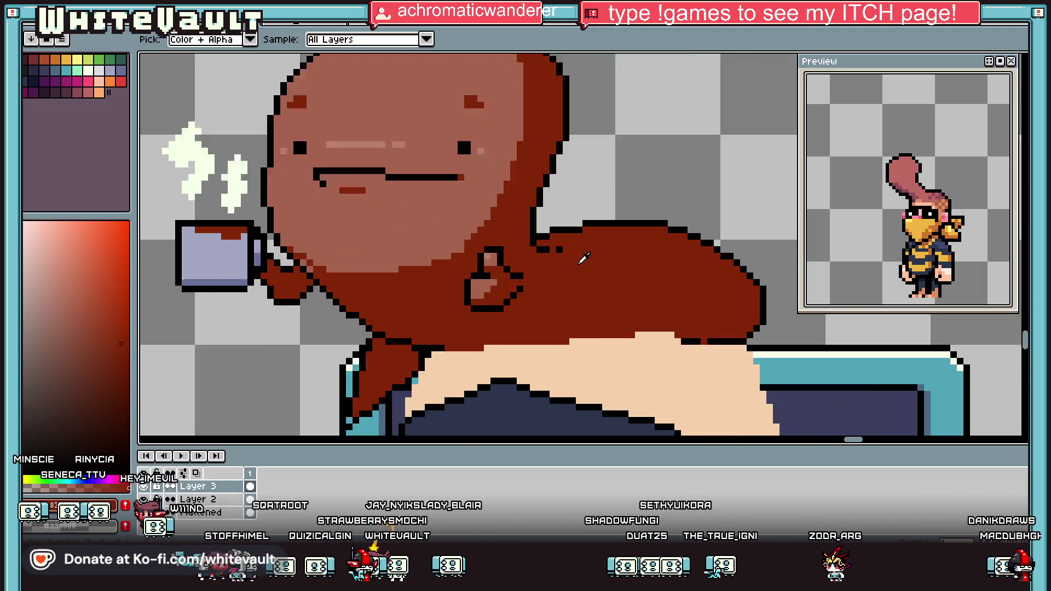
Sample the worm's dark red body colour near the frame corner.
{"action": "left_click", "coordinate": [605, 245], "text": "alt"}
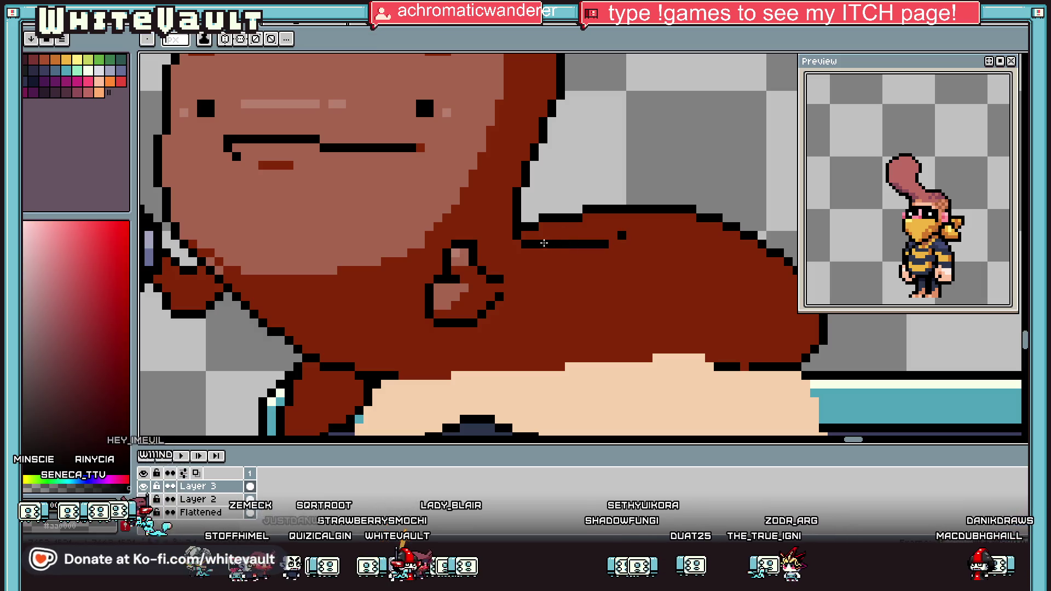
{"action": "key", "text": "alt"}
{"action": "scroll", "coordinate": [634, 266], "scroll_direction": "down", "scroll_amount": 5}
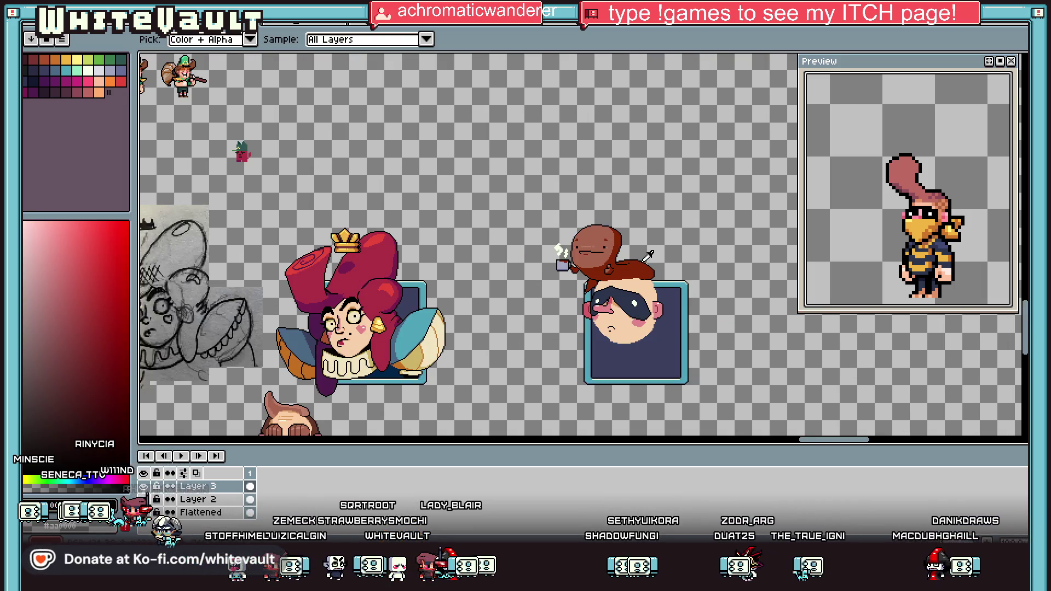
{"action": "scroll", "coordinate": [584, 287], "scroll_direction": "up", "scroll_amount": 5}
{"action": "left_click", "coordinate": [620, 275], "text": "alt"}
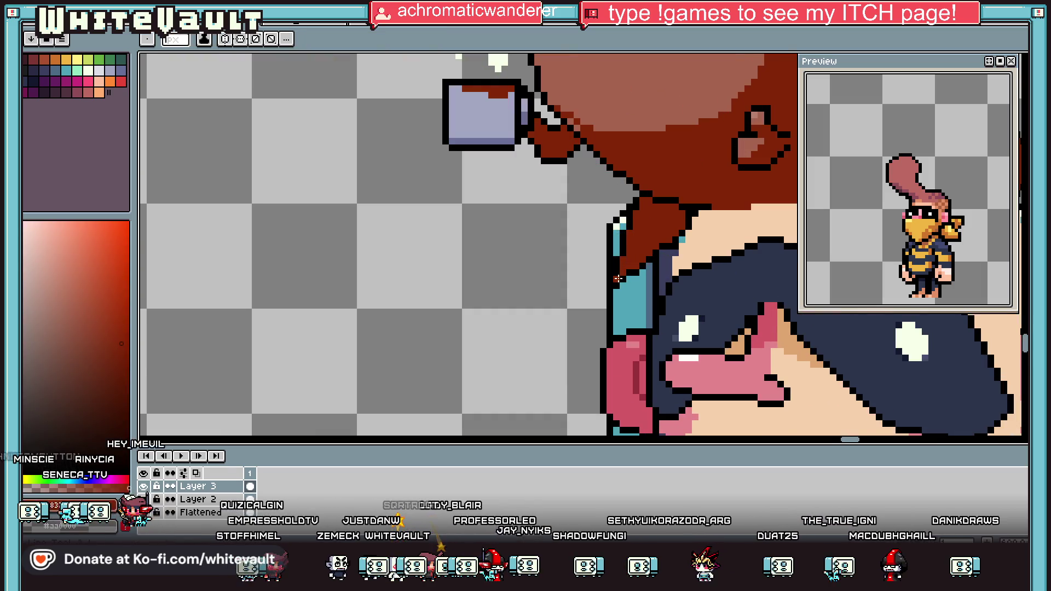
{"action": "scroll", "coordinate": [617, 278], "scroll_direction": "down", "scroll_amount": 5}
{"action": "key", "text": "alt"}
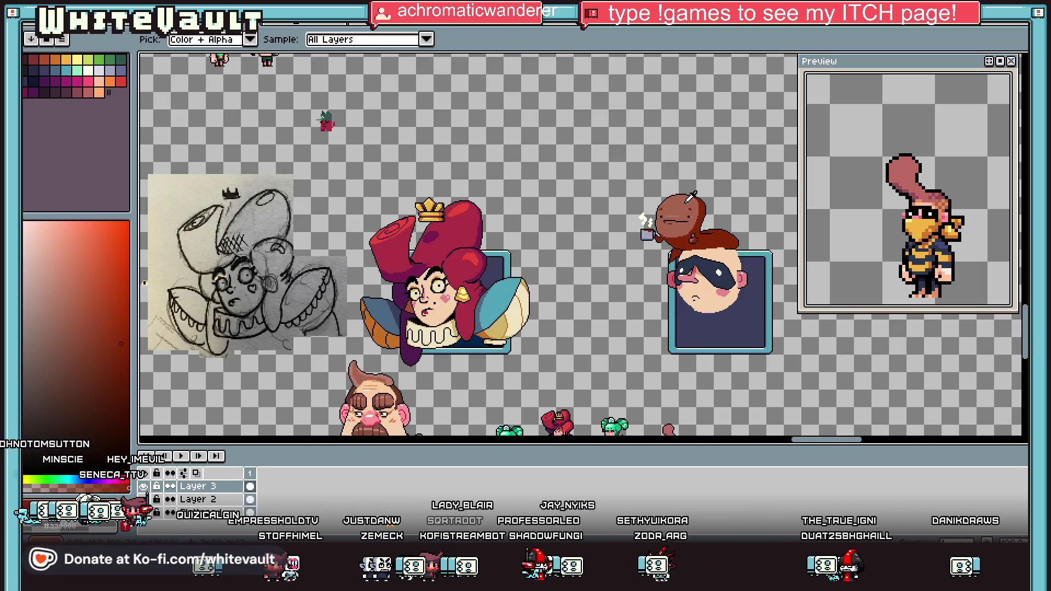
{"action": "scroll", "coordinate": [691, 196], "scroll_direction": "up", "scroll_amount": 2}
{"action": "scroll", "coordinate": [726, 236], "scroll_direction": "down", "scroll_amount": 2}
{"action": "scroll", "coordinate": [745, 241], "scroll_direction": "up", "scroll_amount": 2}
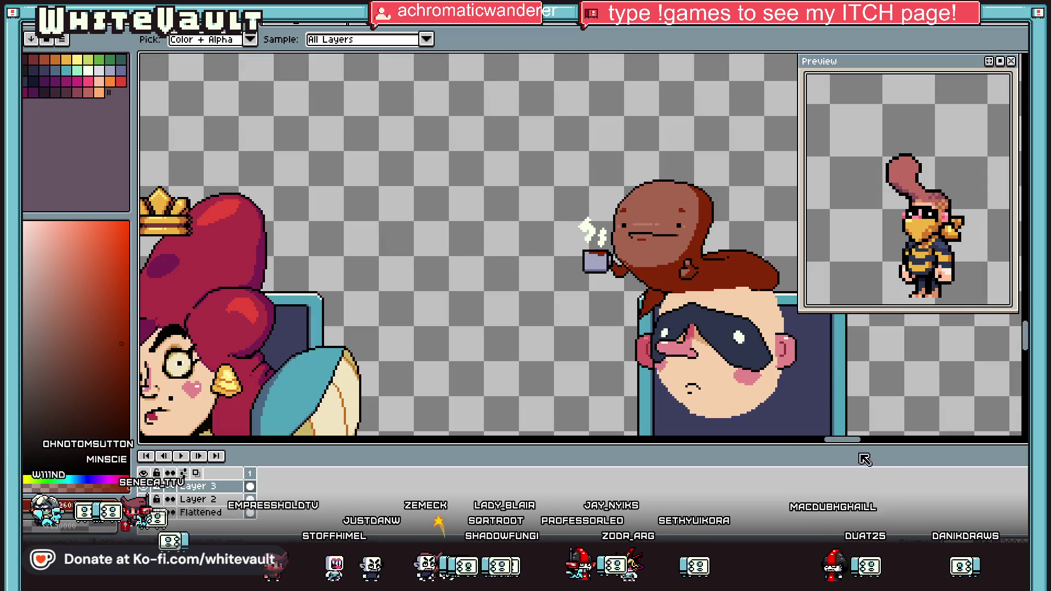
{"action": "left_click_drag", "start_coordinate": [844, 440], "coordinate": [848, 440]}
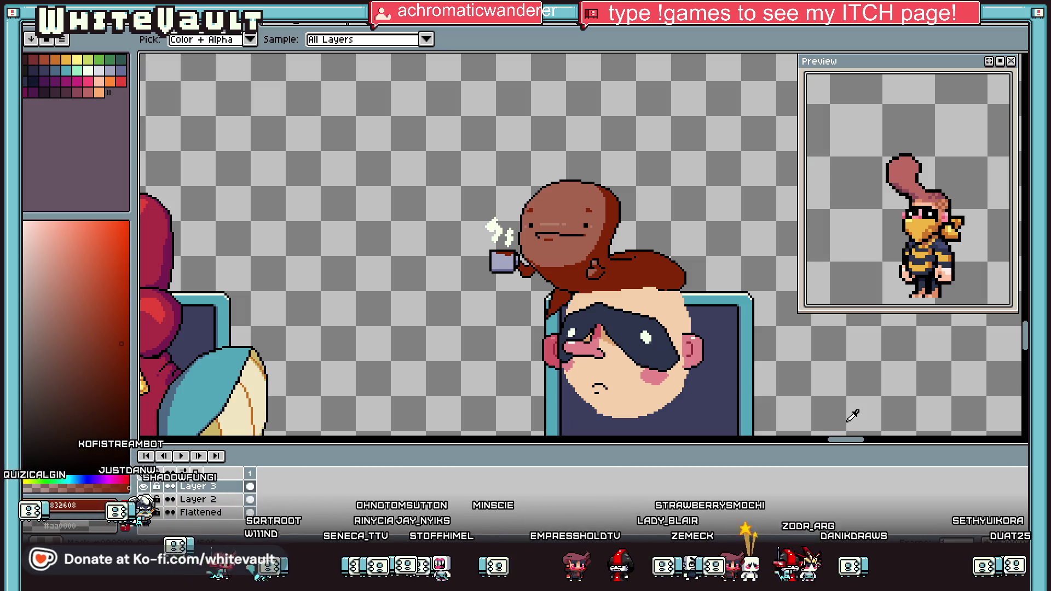
{"action": "scroll", "coordinate": [290, 86], "scroll_direction": "down", "scroll_amount": 1}
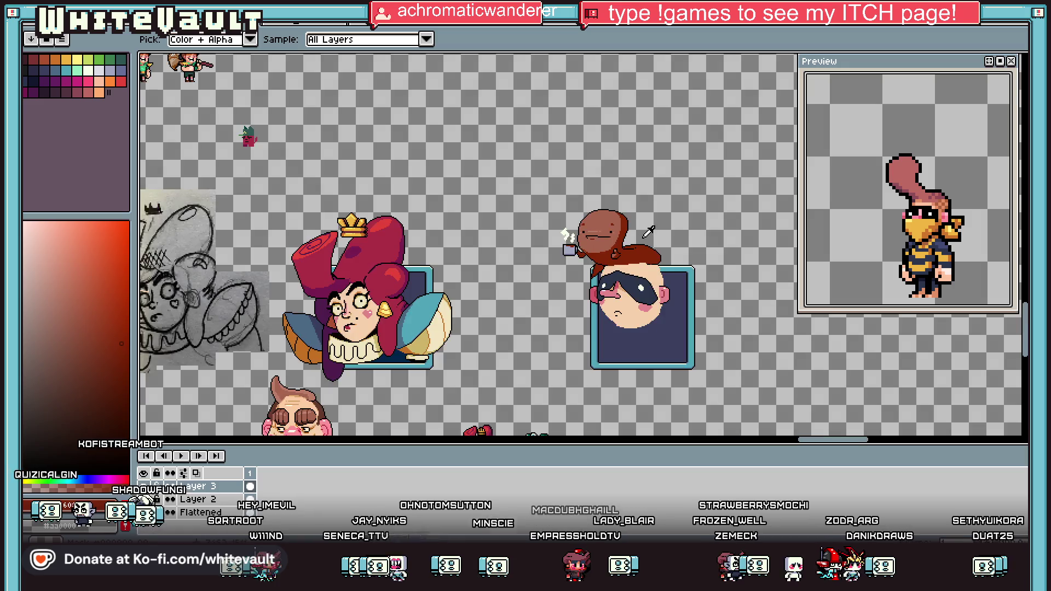
{"action": "scroll", "coordinate": [302, 85], "scroll_direction": "up", "scroll_amount": 1}
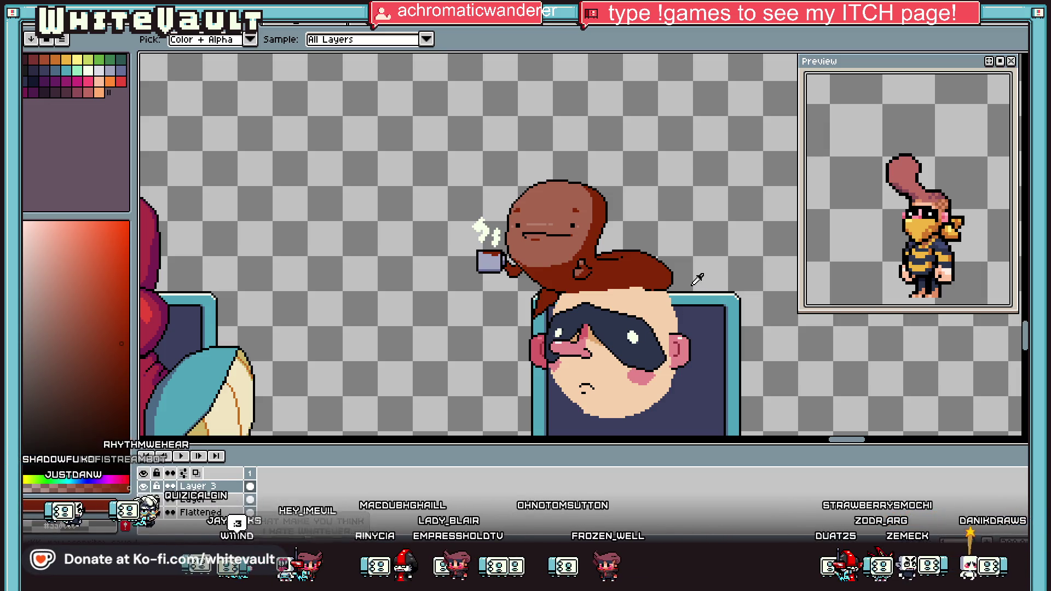
{"action": "scroll", "coordinate": [603, 265], "scroll_direction": "up", "scroll_amount": 4}
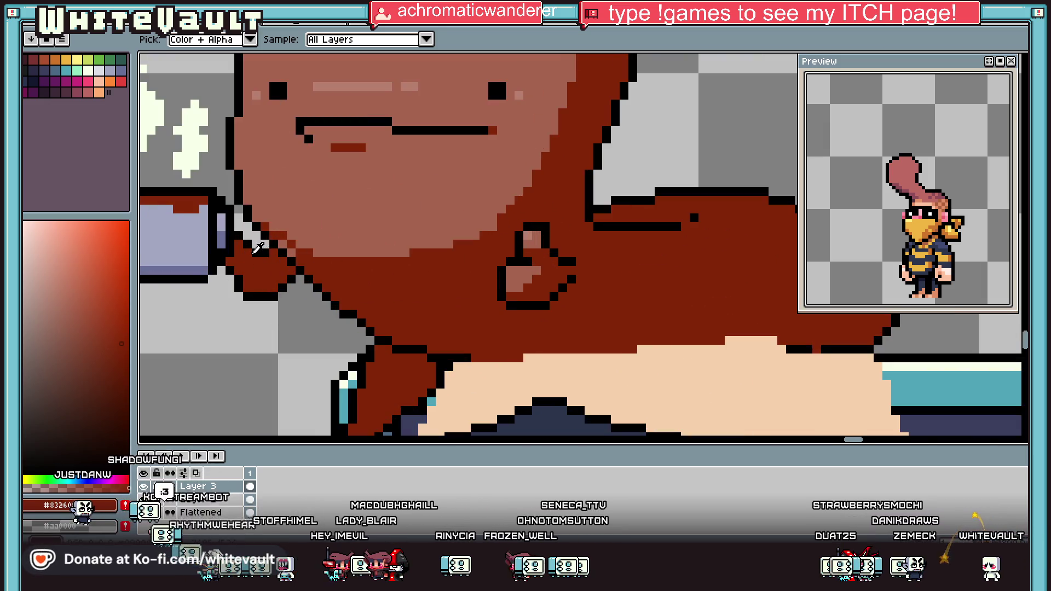
With black picked from the outline, redraw the black outline pixels of the worm's hand.
{"action": "left_click", "coordinate": [257, 247], "text": "alt"}
{"action": "scroll", "coordinate": [241, 273], "scroll_direction": "up", "scroll_amount": 2}
{"action": "left_click_drag", "start_coordinate": [243, 278], "coordinate": [325, 257]}
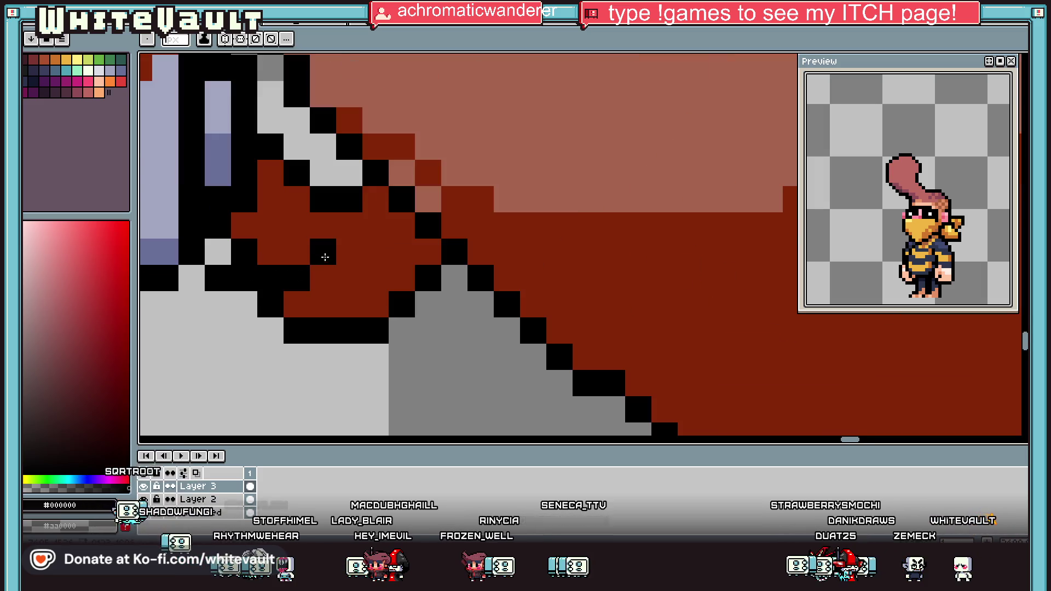
{"action": "left_click", "coordinate": [323, 226]}
{"action": "left_click", "coordinate": [376, 226]}
{"action": "left_click", "coordinate": [349, 252]}
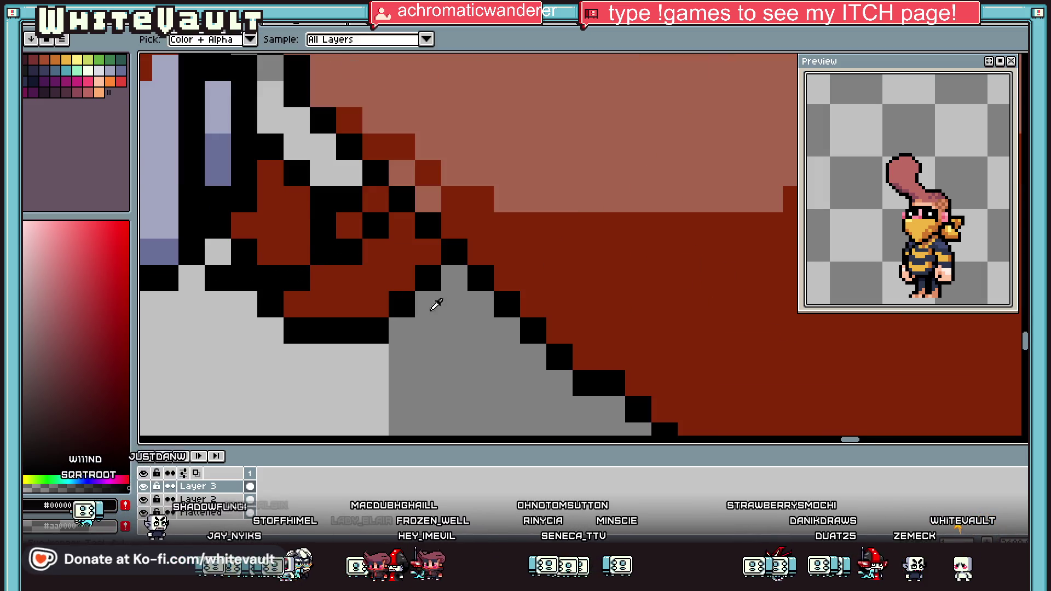
Repaint stray outline pixels around and below the hand in the grey background colour.
{"action": "left_click", "coordinate": [436, 305], "text": "alt"}
{"action": "left_click_drag", "start_coordinate": [401, 224], "coordinate": [402, 307]}
{"action": "left_click_drag", "start_coordinate": [428, 252], "coordinate": [429, 279]}
{"action": "left_click", "coordinate": [375, 356], "text": "alt"}
{"action": "mouse_move", "coordinate": [375, 333]}
{"action": "left_mouse_down"}
{"action": "mouse_move", "coordinate": [376, 252]}
{"action": "mouse_move", "coordinate": [330, 280]}
{"action": "mouse_move", "coordinate": [350, 304]}
{"action": "mouse_move", "coordinate": [347, 329]}
{"action": "left_mouse_up"}
{"action": "left_click", "coordinate": [260, 217], "text": "alt"}
Fill the lavender pixels inside the hand with the worm's dark red.
{"action": "left_click", "coordinate": [213, 252]}
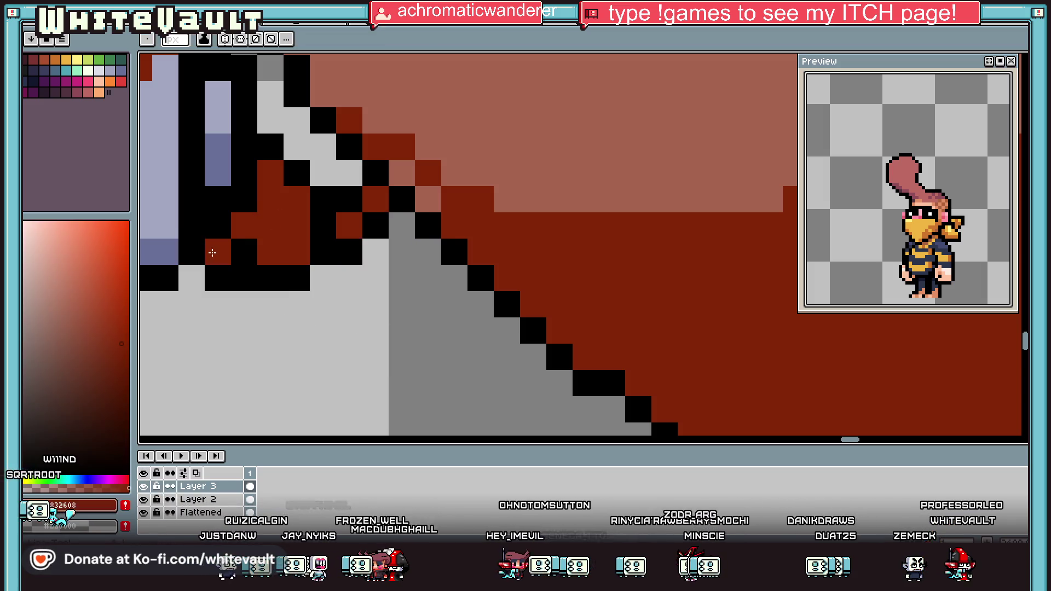
{"action": "left_click", "coordinate": [217, 173]}
{"action": "left_click", "coordinate": [218, 146]}
{"action": "left_click_drag", "start_coordinate": [244, 147], "coordinate": [244, 173]}
Blacken the lavender pixels where the hand meets the mug edge.
{"action": "left_click", "coordinate": [272, 174], "text": "alt"}
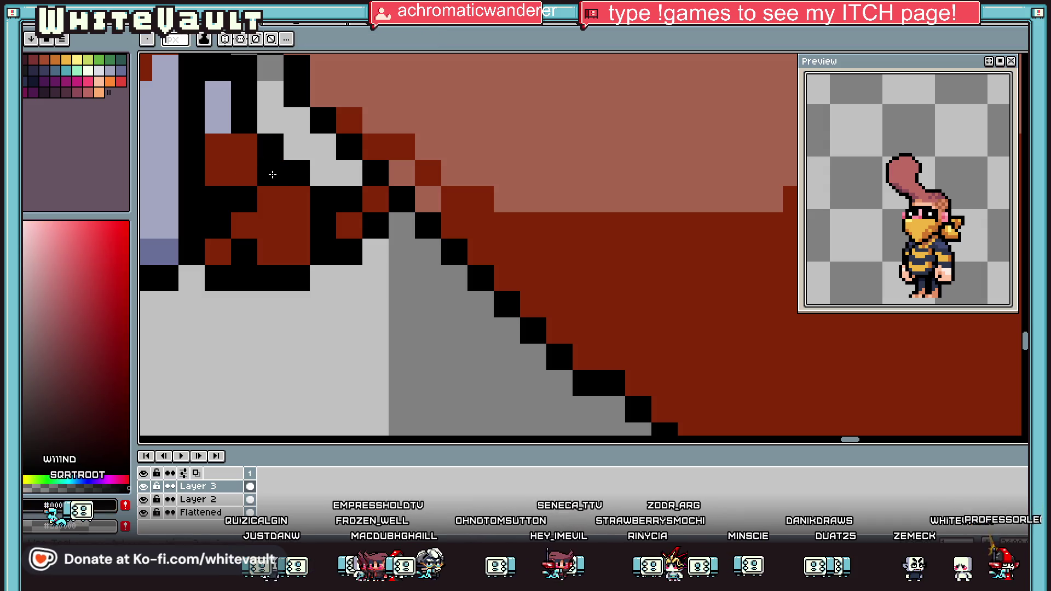
{"action": "left_click", "coordinate": [218, 94]}
{"action": "left_click", "coordinate": [218, 120]}
{"action": "scroll", "coordinate": [321, 253], "scroll_direction": "down", "scroll_amount": 3}
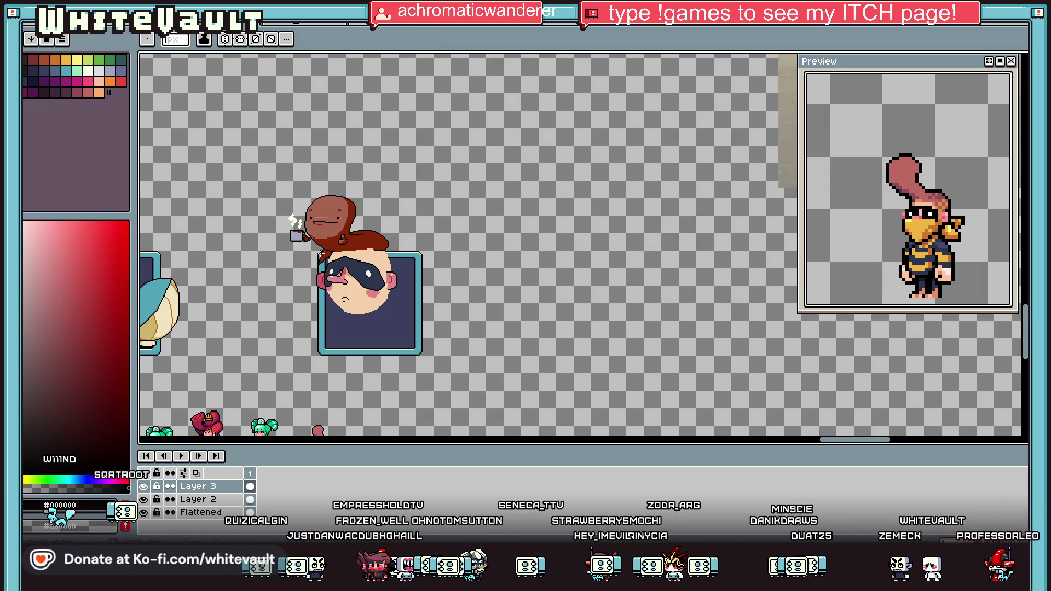
{"action": "scroll", "coordinate": [320, 254], "scroll_direction": "up", "scroll_amount": 3}
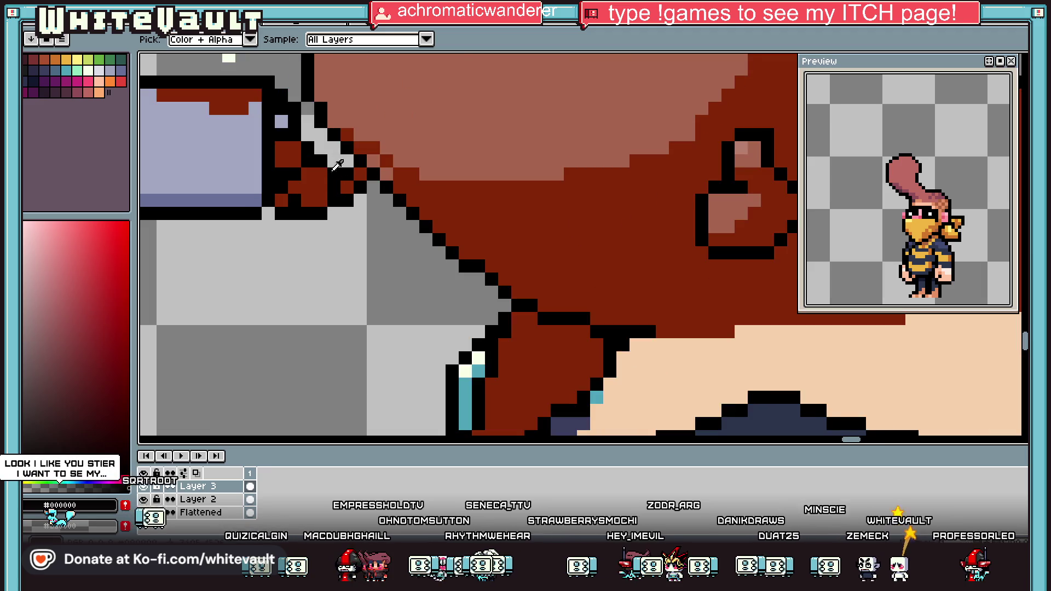
Repaint a column of outline pixels #832608 red, then blacken the hand's edge pixels.
{"action": "left_click", "coordinate": [329, 159], "text": "alt"}
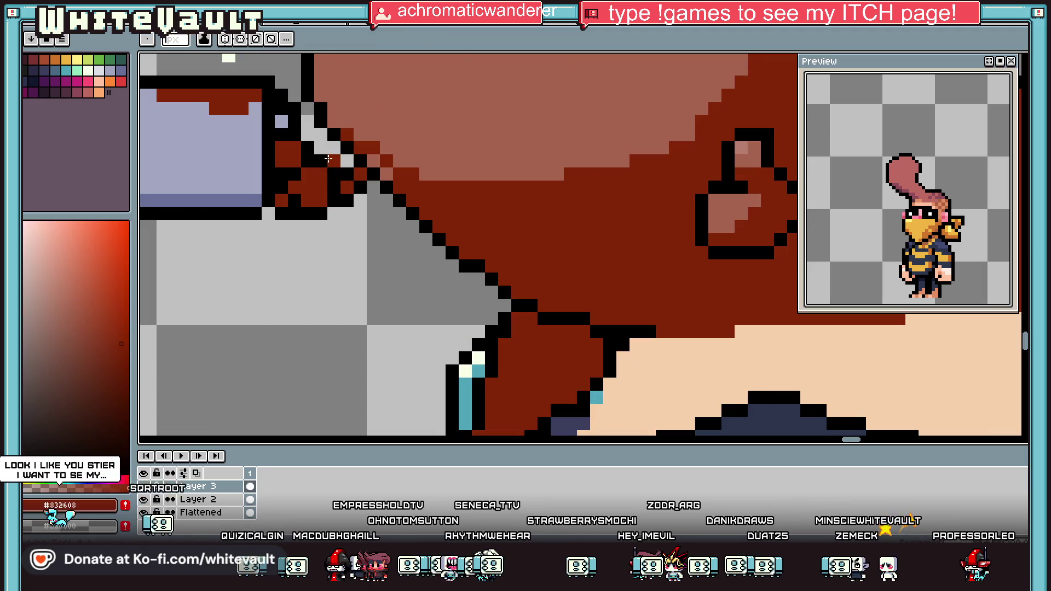
{"action": "left_click_drag", "start_coordinate": [328, 159], "coordinate": [333, 200]}
{"action": "left_click", "coordinate": [347, 170], "text": "alt"}
{"action": "left_click", "coordinate": [335, 149]}
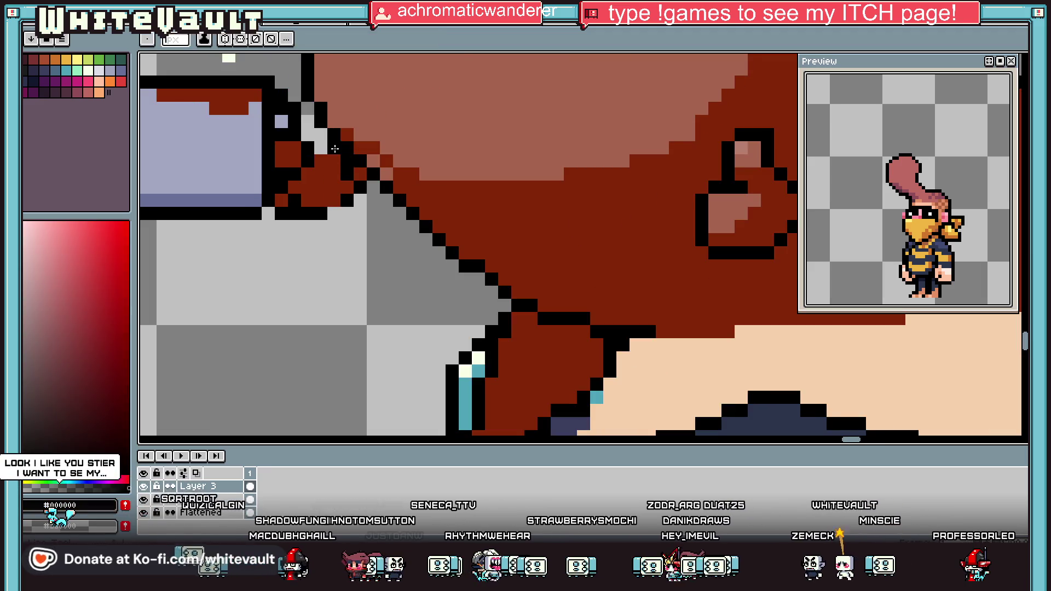
{"action": "left_click", "coordinate": [320, 148]}
{"action": "left_click", "coordinate": [334, 214]}
Touch up the last hand pixel in #832608 and a few outline pixels in black.
{"action": "left_click", "coordinate": [342, 174], "text": "alt"}
{"action": "left_click", "coordinate": [347, 161]}
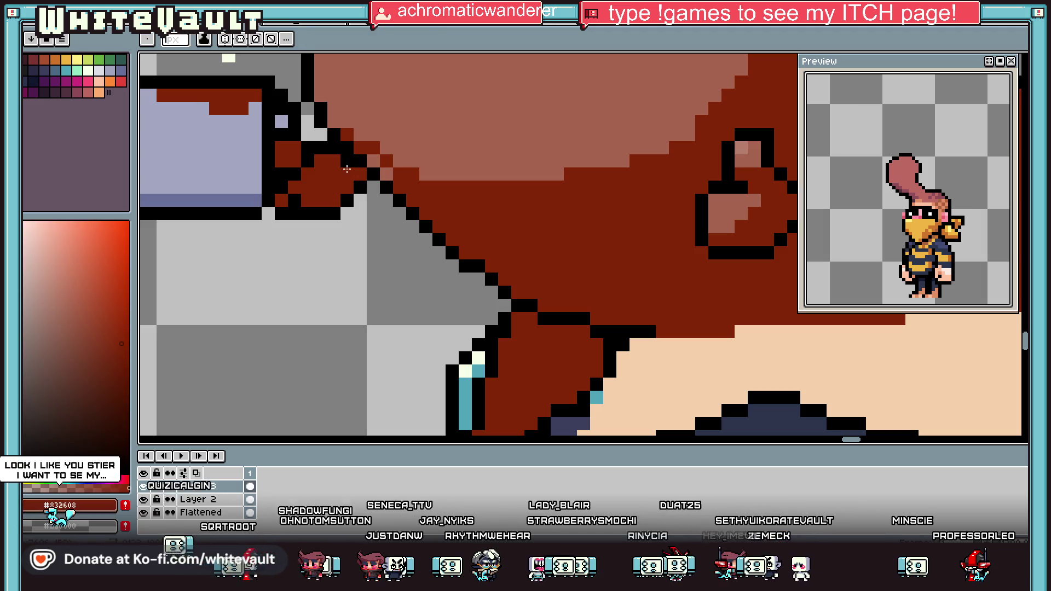
{"action": "left_click", "coordinate": [355, 164], "text": "alt"}
{"action": "left_click", "coordinate": [334, 168]}
{"action": "scroll", "coordinate": [339, 170], "scroll_direction": "down", "scroll_amount": 5}
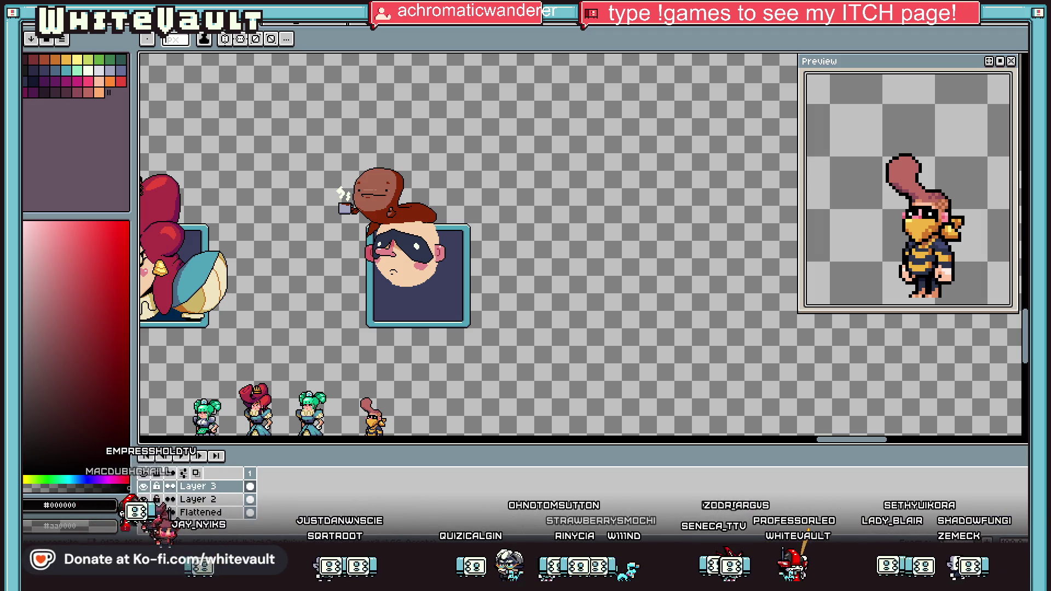
Scroll the view of the swirled pink-hat girl artwork on its yellow backdrop.
{"action": "scroll", "coordinate": [344, 186], "scroll_direction": "up", "scroll_amount": 2}
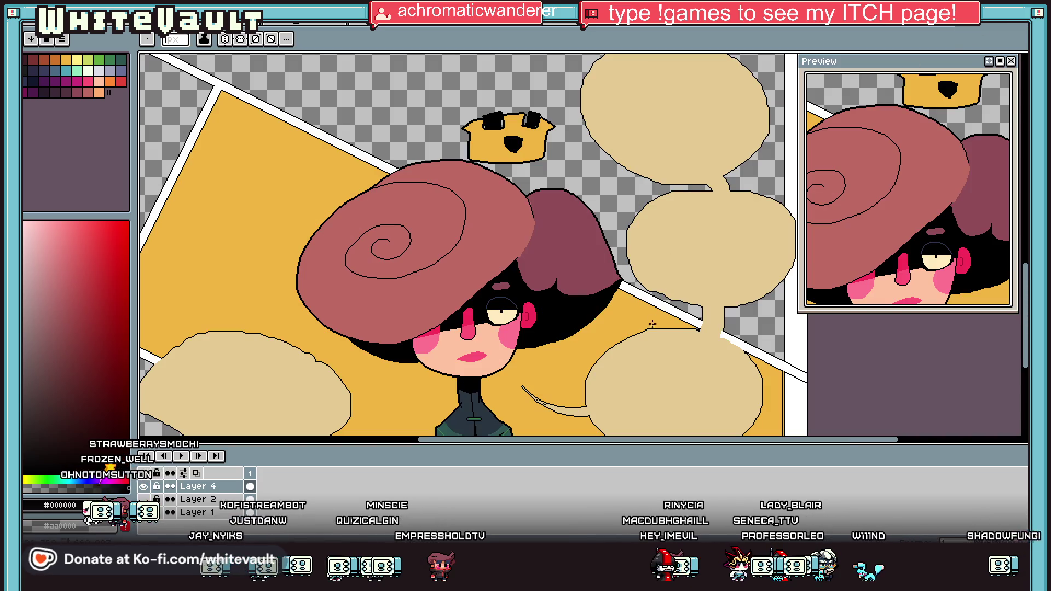
{"action": "scroll", "coordinate": [652, 324], "scroll_direction": "down", "scroll_amount": 3}
{"action": "scroll", "coordinate": [511, 373], "scroll_direction": "up", "scroll_amount": 3}
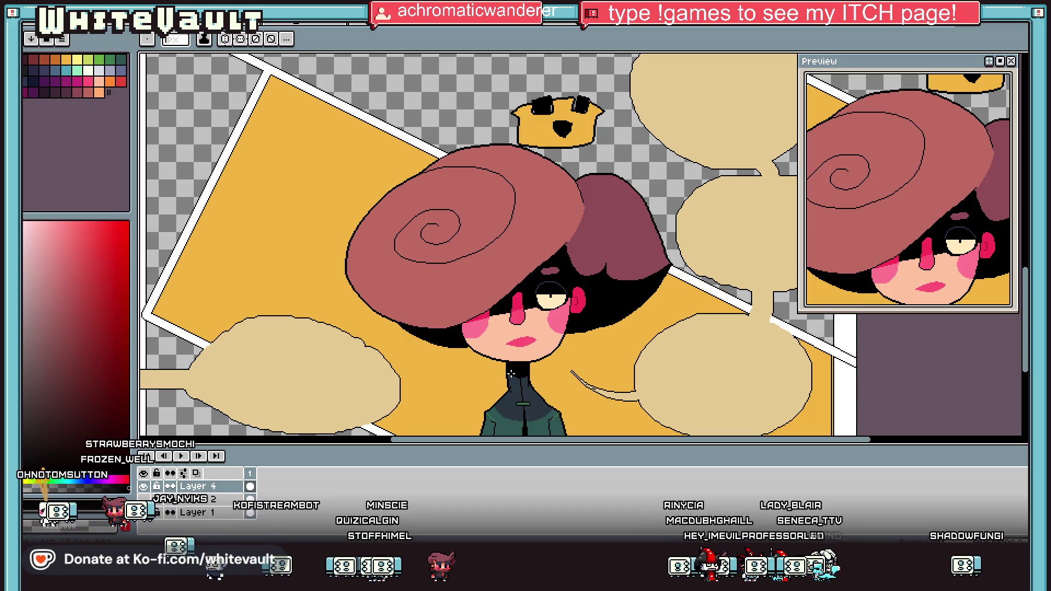